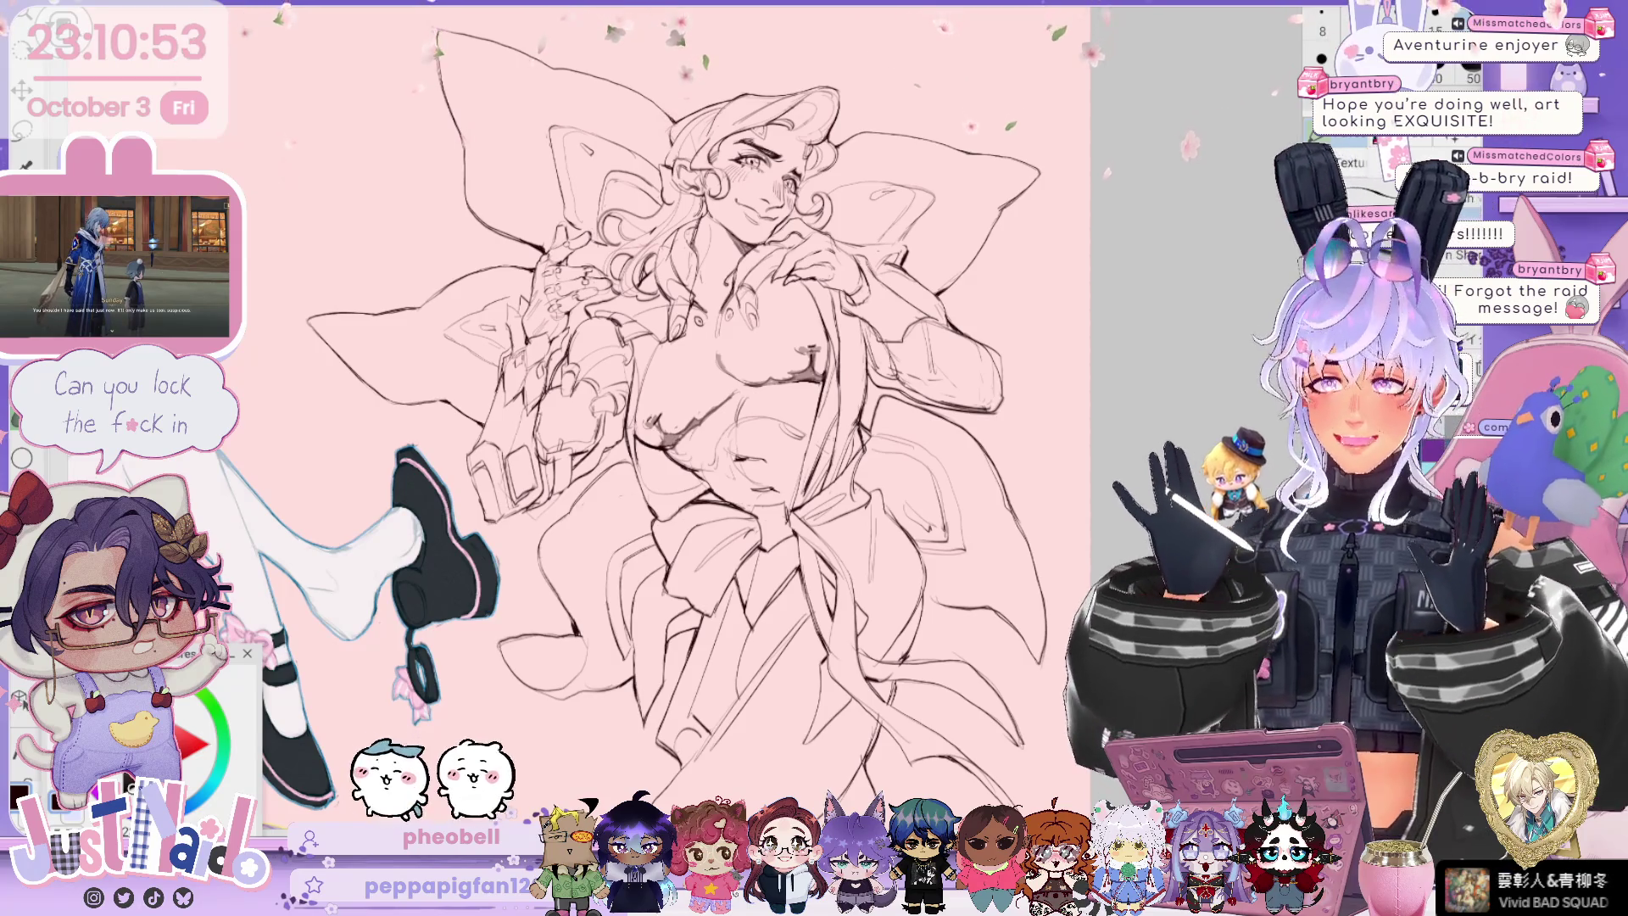
Step: Zoom, pan left and rotate the canvas to frame the curly-haired figure's face and chest
{"action": "key", "text": "ctrl+plus"}
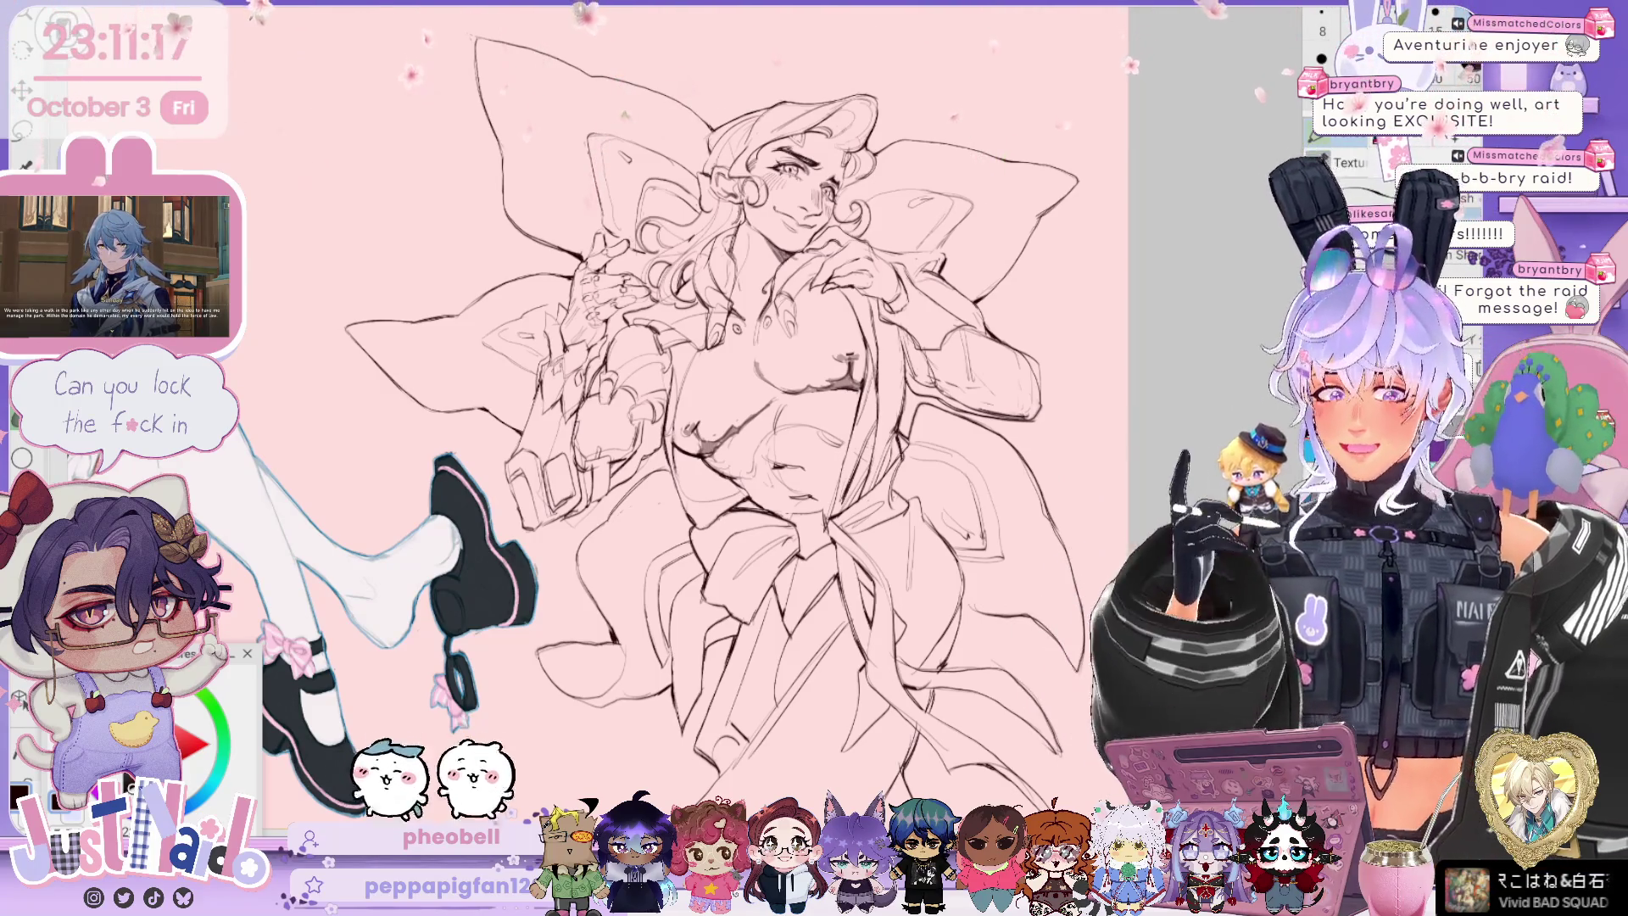
{"action": "scroll", "coordinate": [738, 407], "scroll_direction": "up", "scroll_amount": 2}
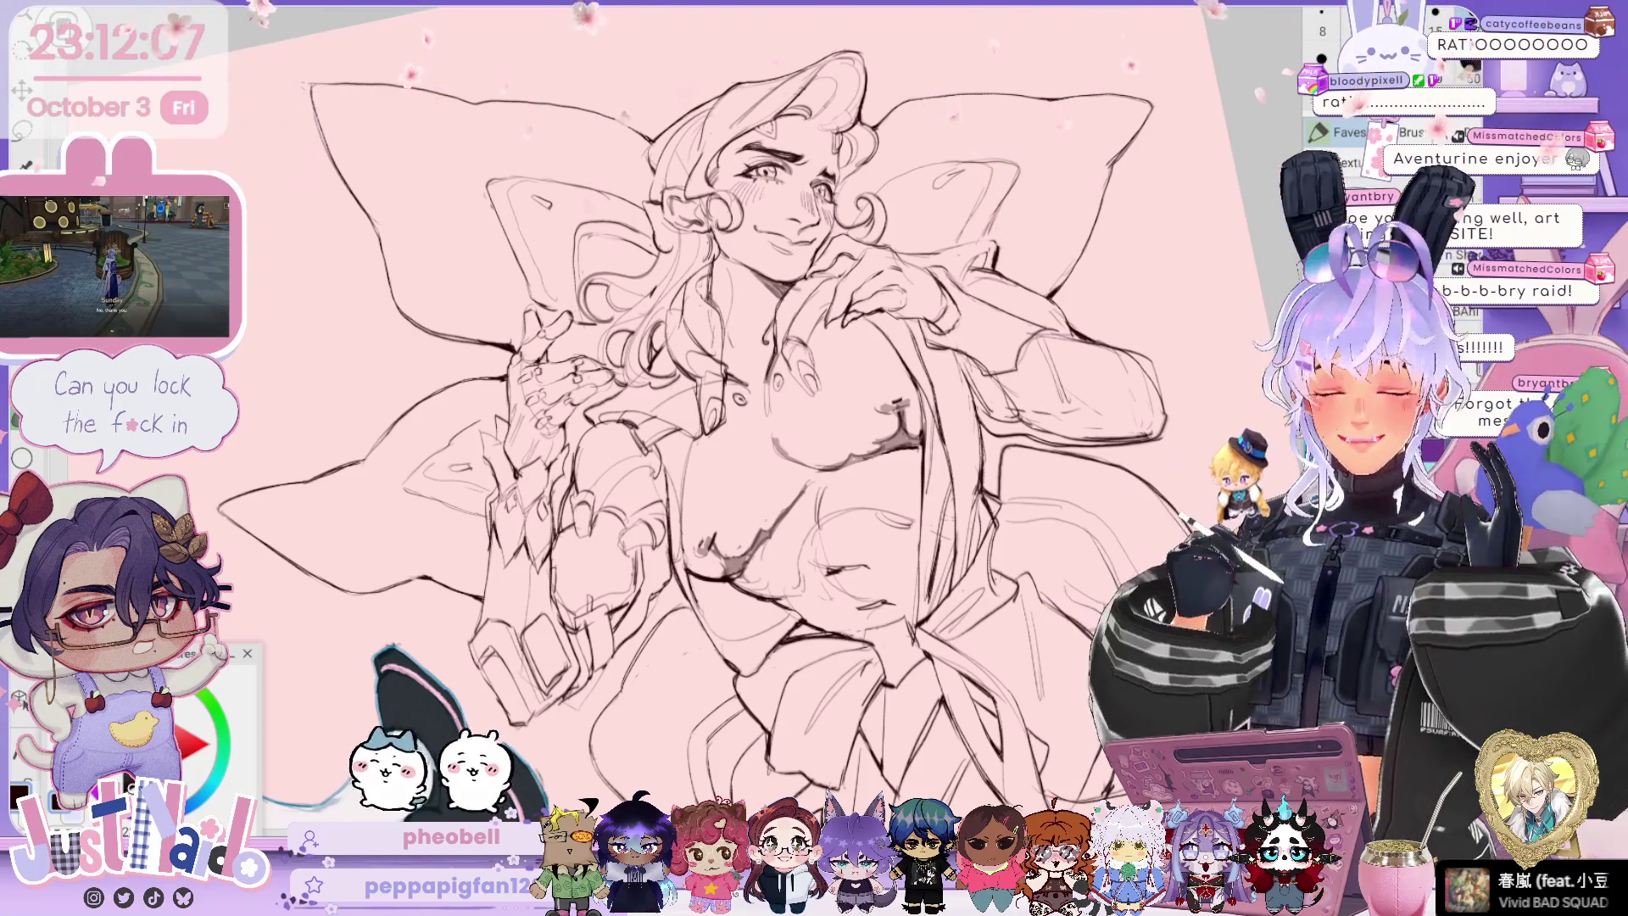
{"action": "left_click_drag", "start_coordinate": [980, 327], "coordinate": [941, 325]}
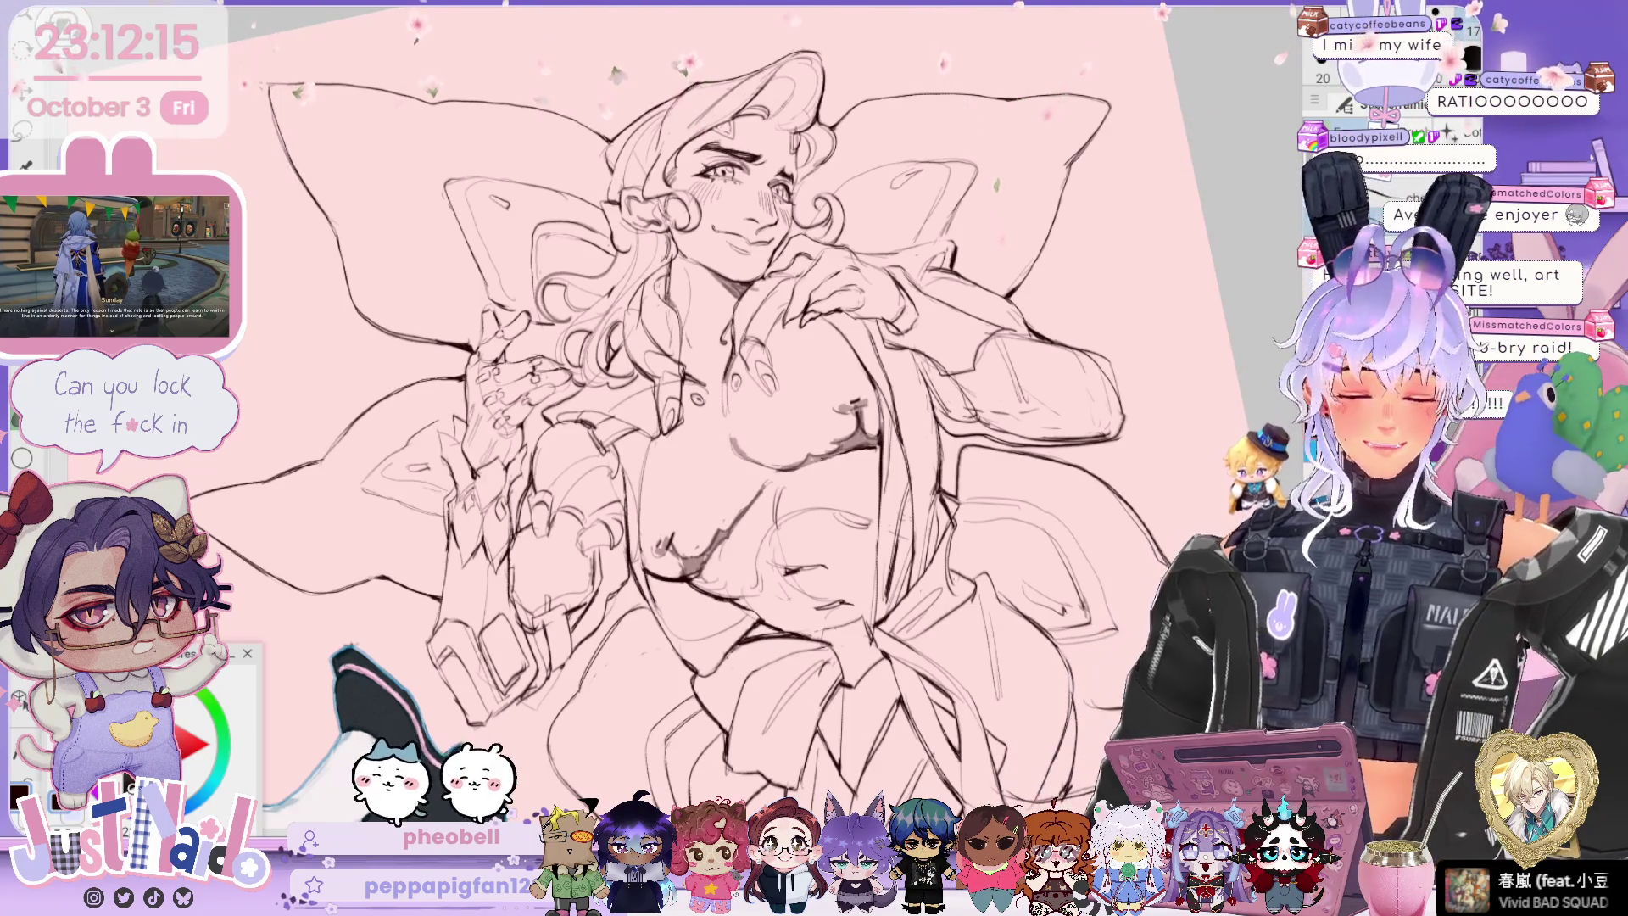
{"action": "scroll", "coordinate": [671, 424], "scroll_direction": "up", "scroll_amount": 1}
{"action": "left_click_drag", "start_coordinate": [677, 424], "coordinate": [763, 408]}
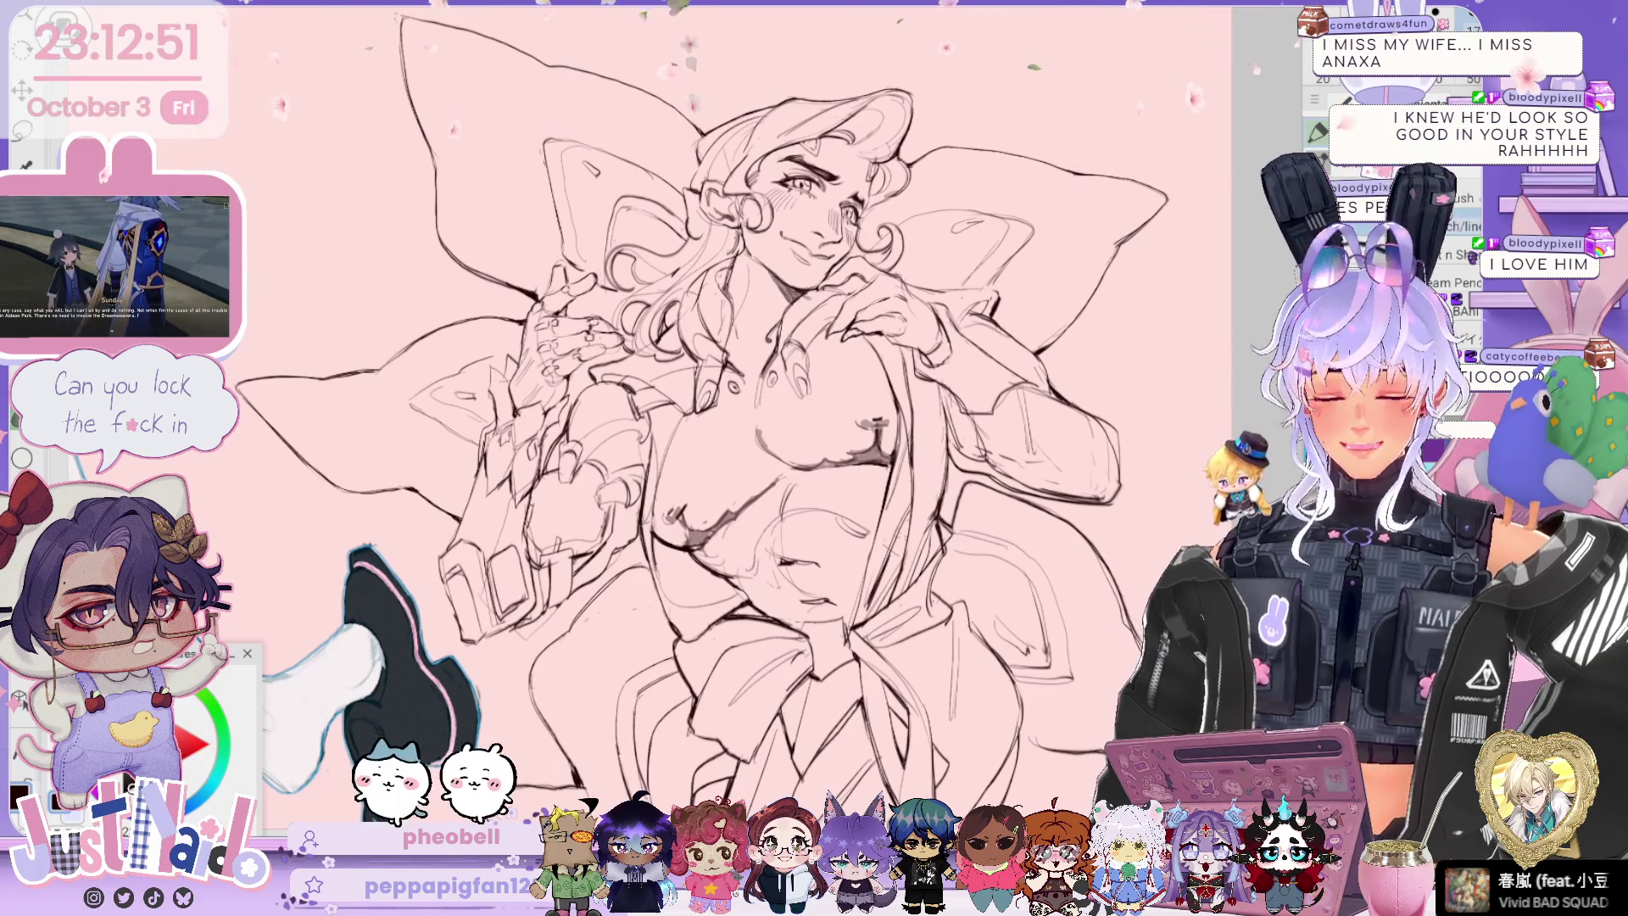
{"action": "scroll", "coordinate": [849, 195], "scroll_direction": "up", "scroll_amount": 5}
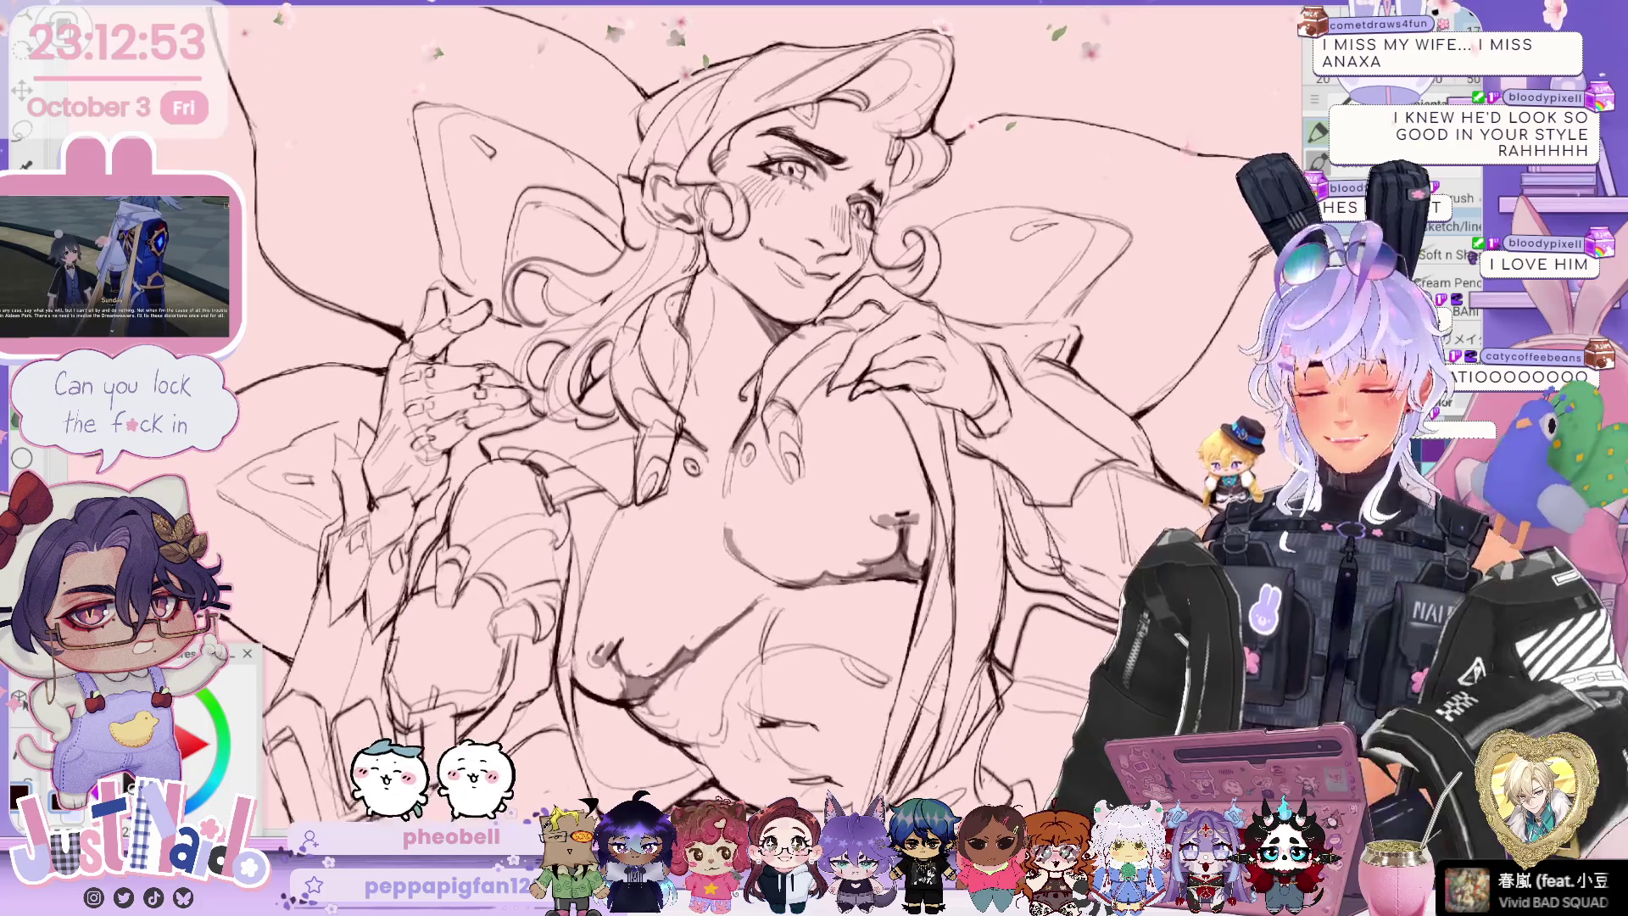
{"action": "scroll", "coordinate": [746, 415], "scroll_direction": "down", "scroll_amount": 2}
{"action": "scroll", "coordinate": [747, 416], "scroll_direction": "down", "scroll_amount": 2}
{"action": "scroll", "coordinate": [747, 417], "scroll_direction": "down", "scroll_amount": 1}
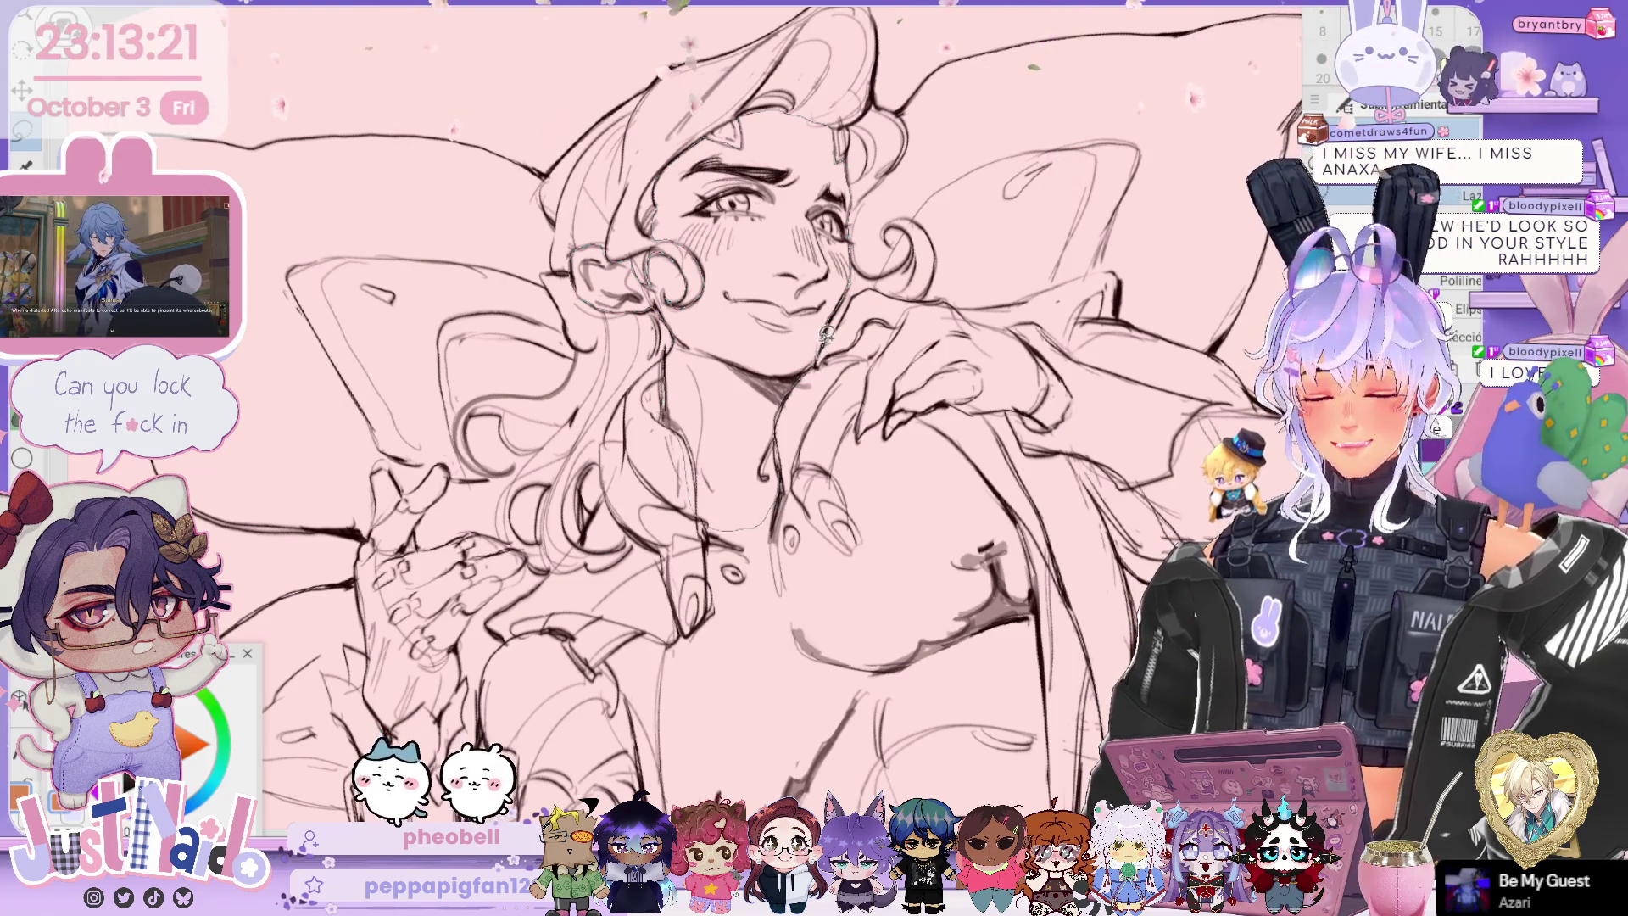
Step: Fill the lassoed face, ear and neck with tan skin colour and clear the selection
{"action": "left_click", "coordinate": [810, 369]}
{"action": "key", "text": "alt+BackSpace"}
{"action": "key", "text": "ctrl+d"}
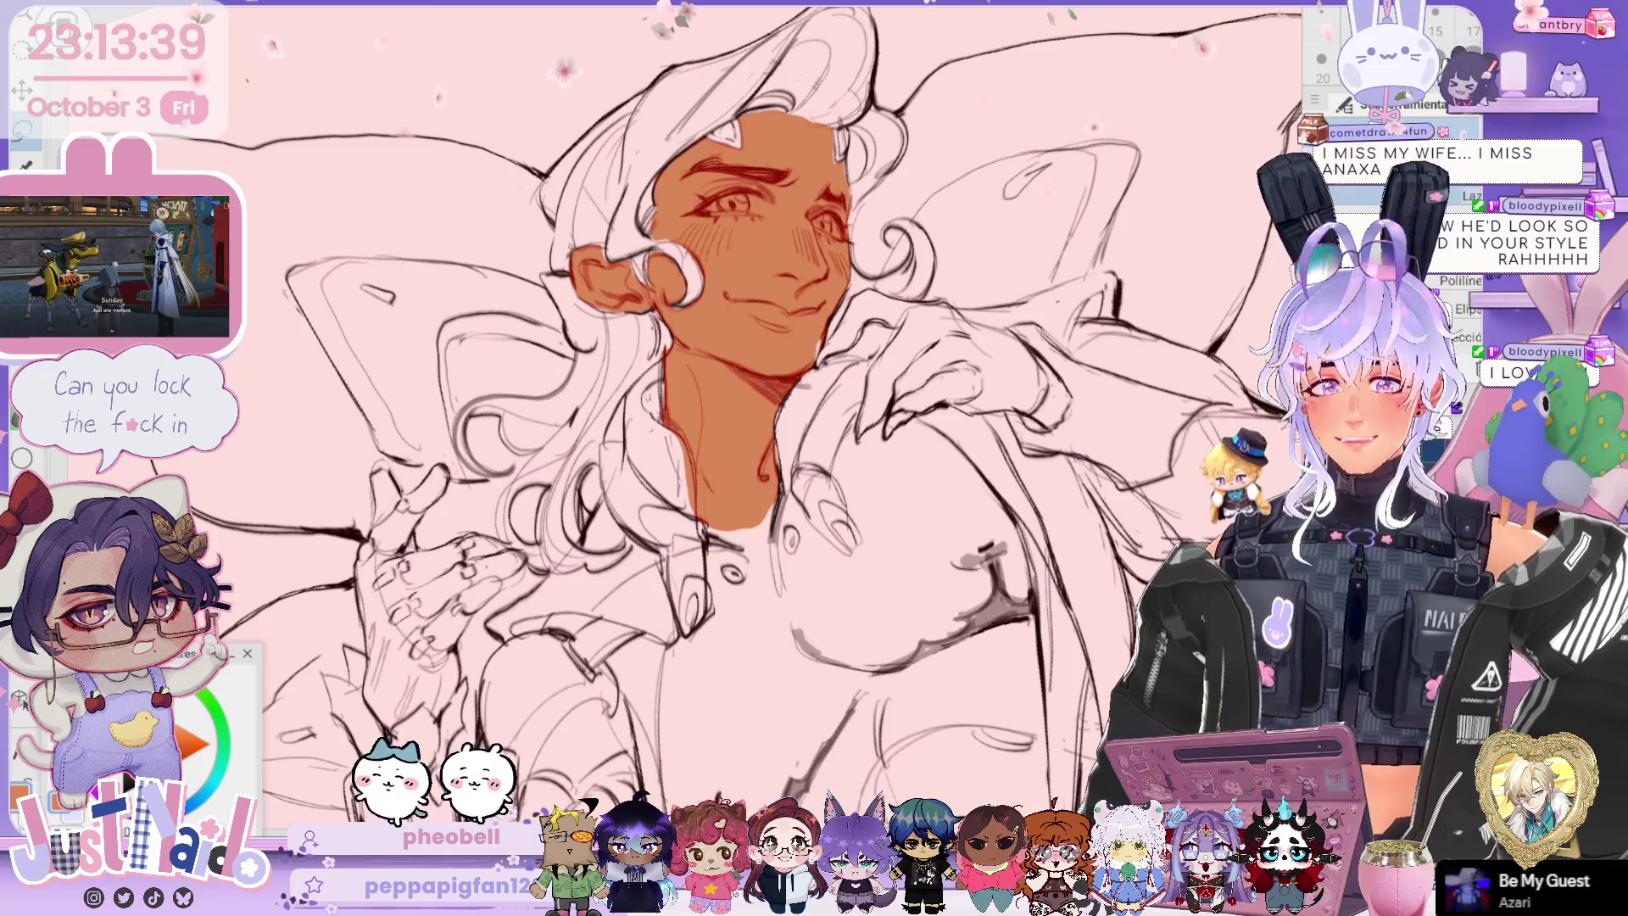
{"action": "left_click_drag", "start_coordinate": [916, 365], "coordinate": [901, 318]}
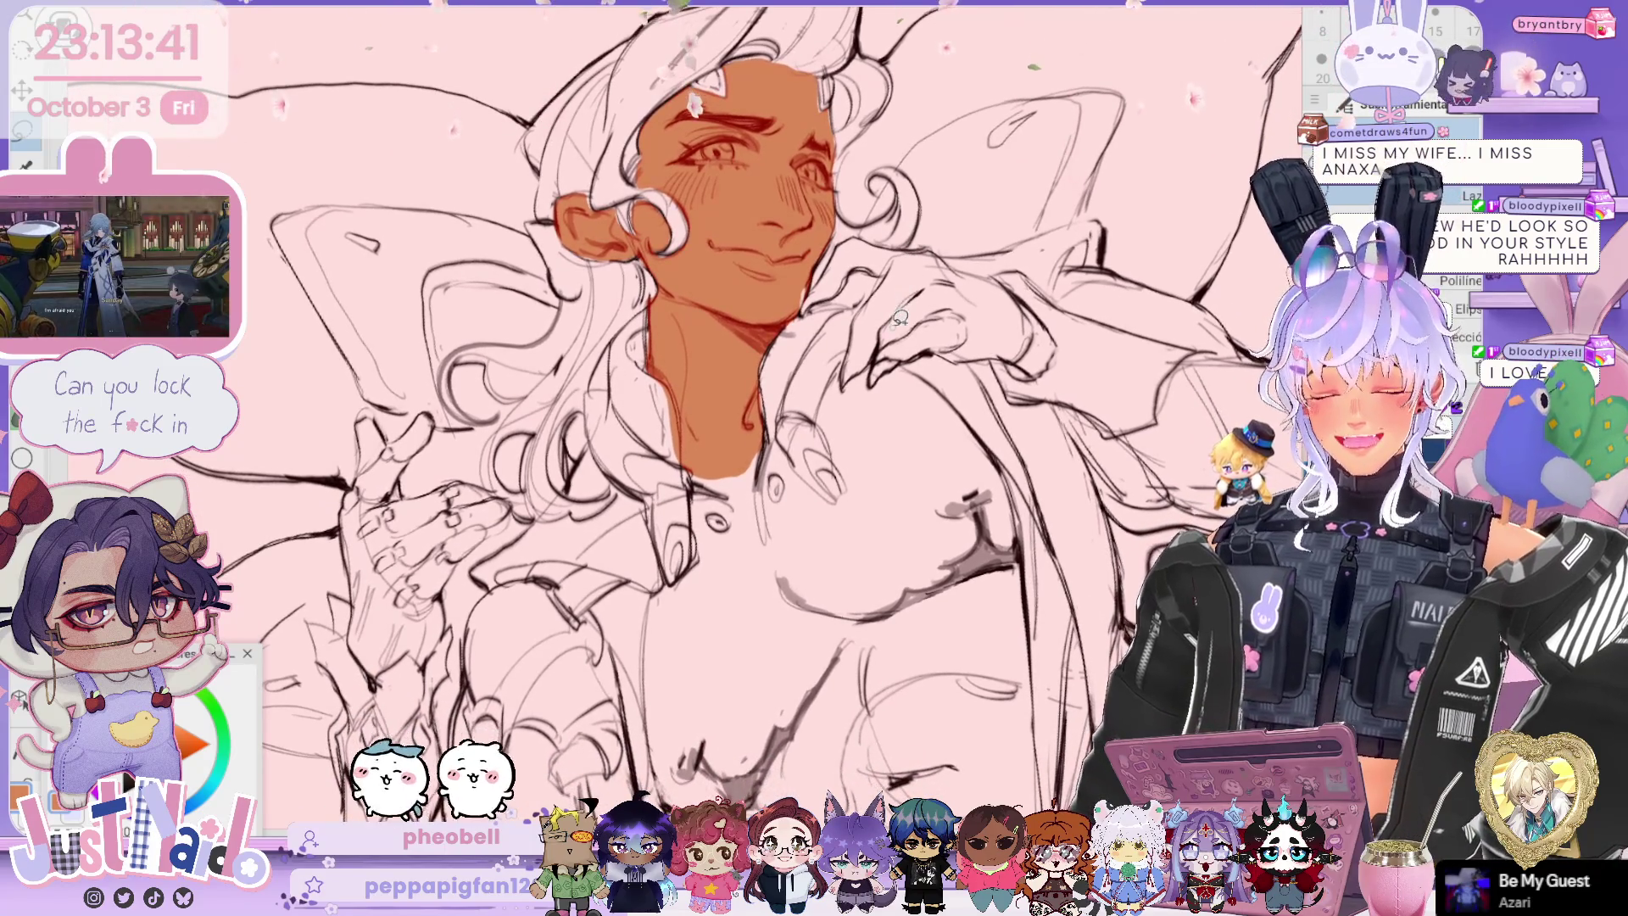
{"action": "left_click_drag", "start_coordinate": [1111, 458], "coordinate": [1109, 326]}
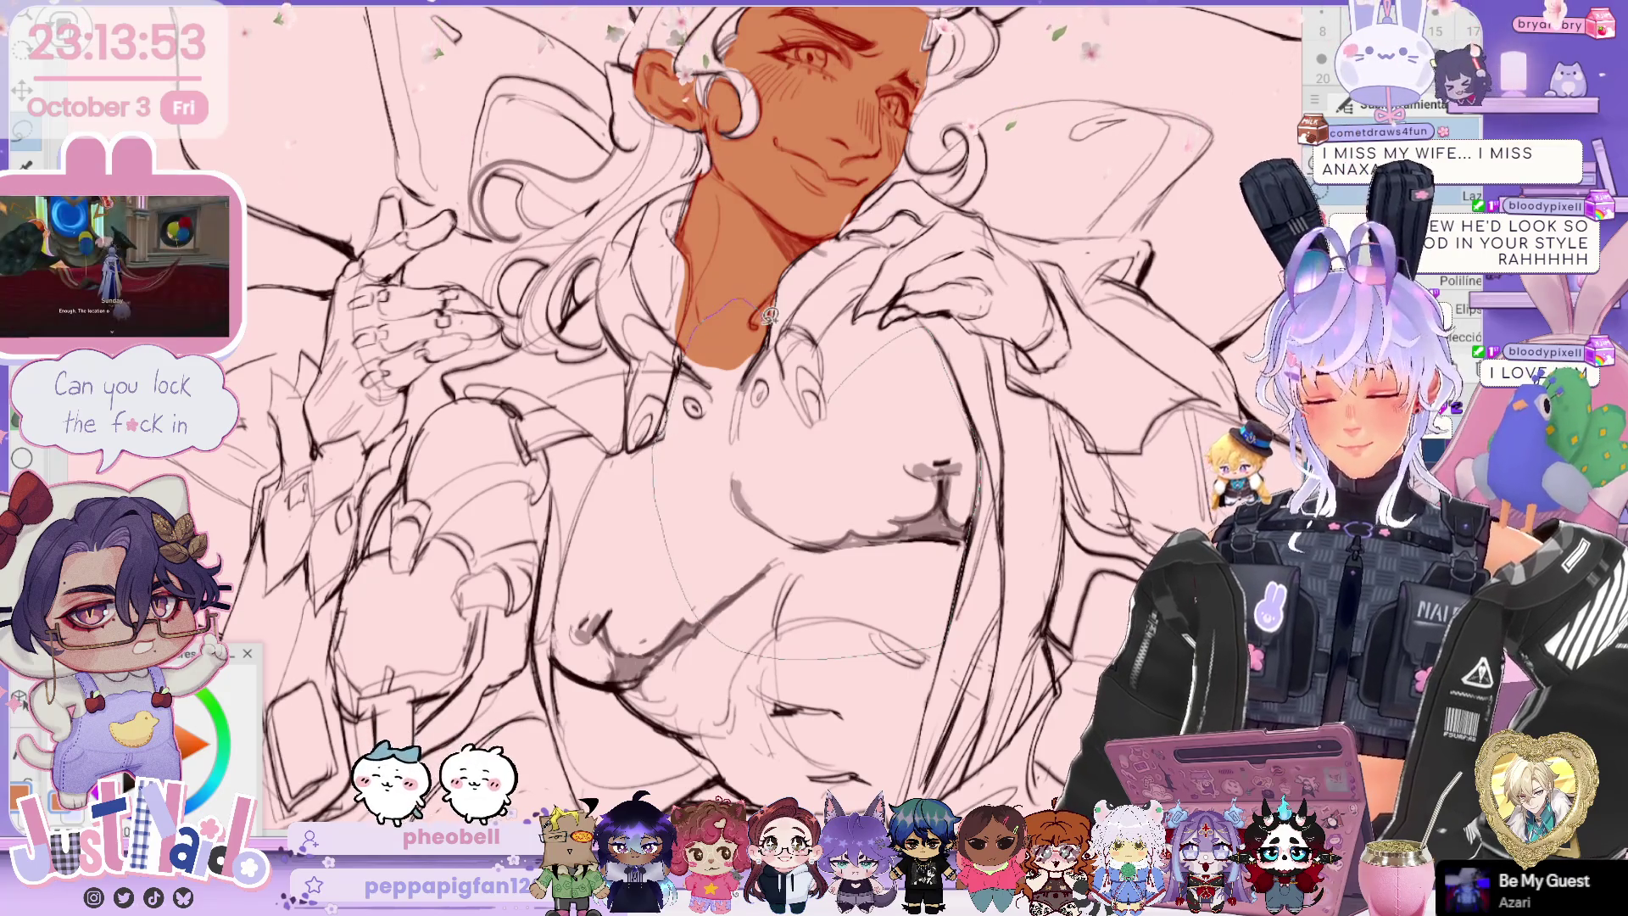
Step: Fill the first outlined section of the chest with tan skin and deselect
{"action": "left_click_drag", "start_coordinate": [773, 331], "coordinate": [734, 306]}
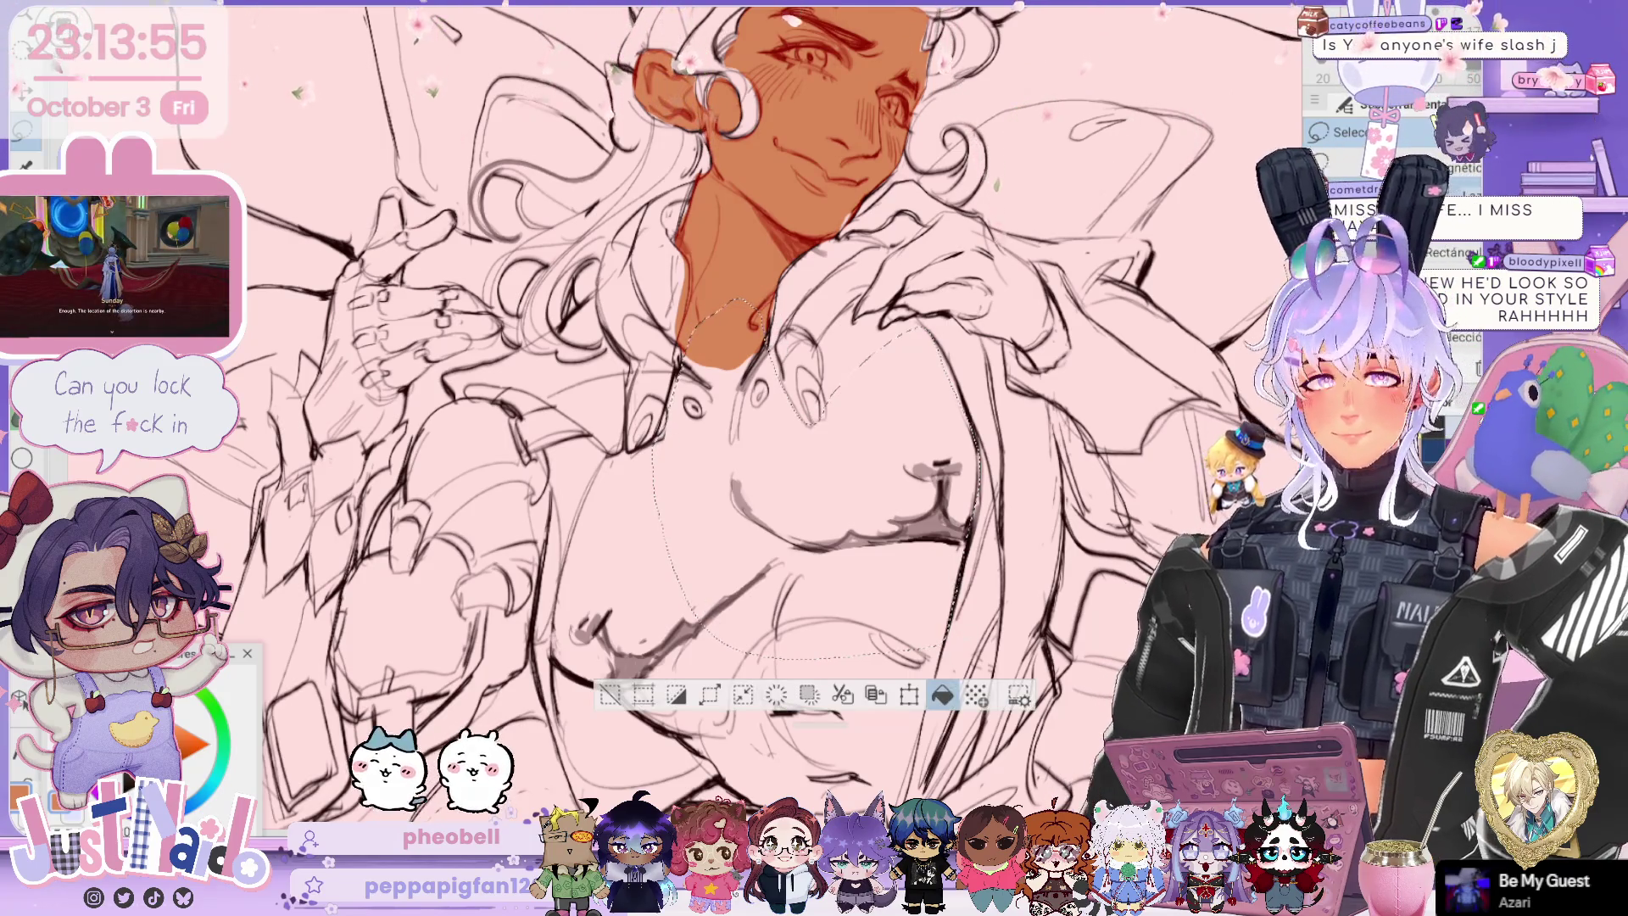
{"action": "left_click", "coordinate": [942, 696]}
{"action": "key", "text": "ctrl+d"}
{"action": "key", "text": "b"}
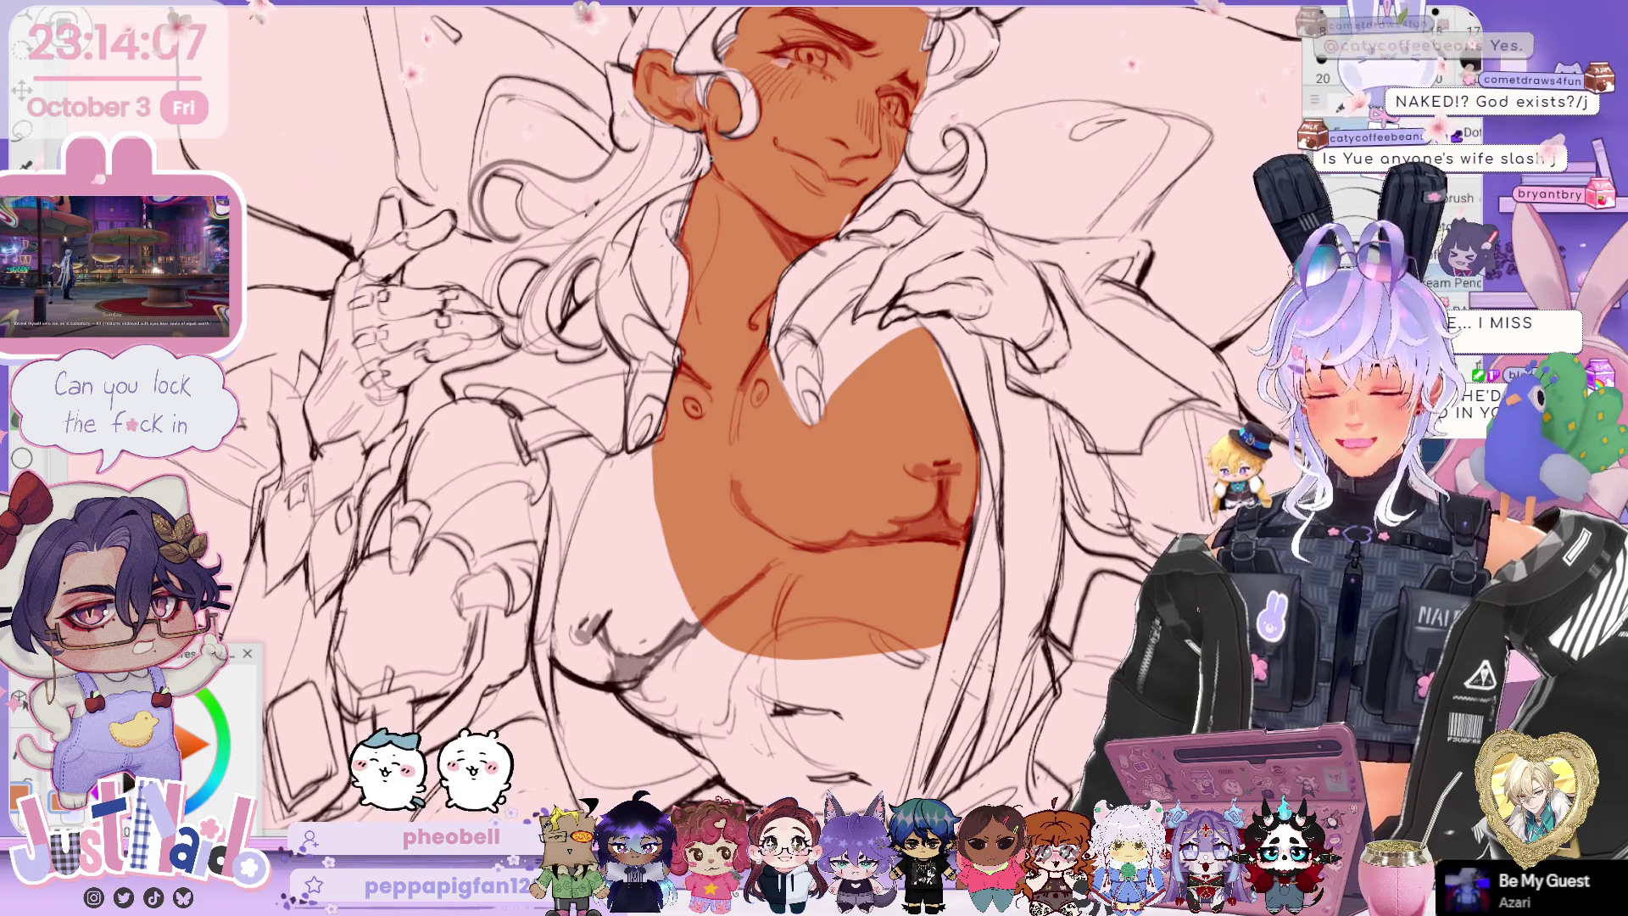
Step: Turn the view and fill a further section of the chest with tan skin
{"action": "left_click_drag", "start_coordinate": [1114, 224], "coordinate": [1071, 202]}
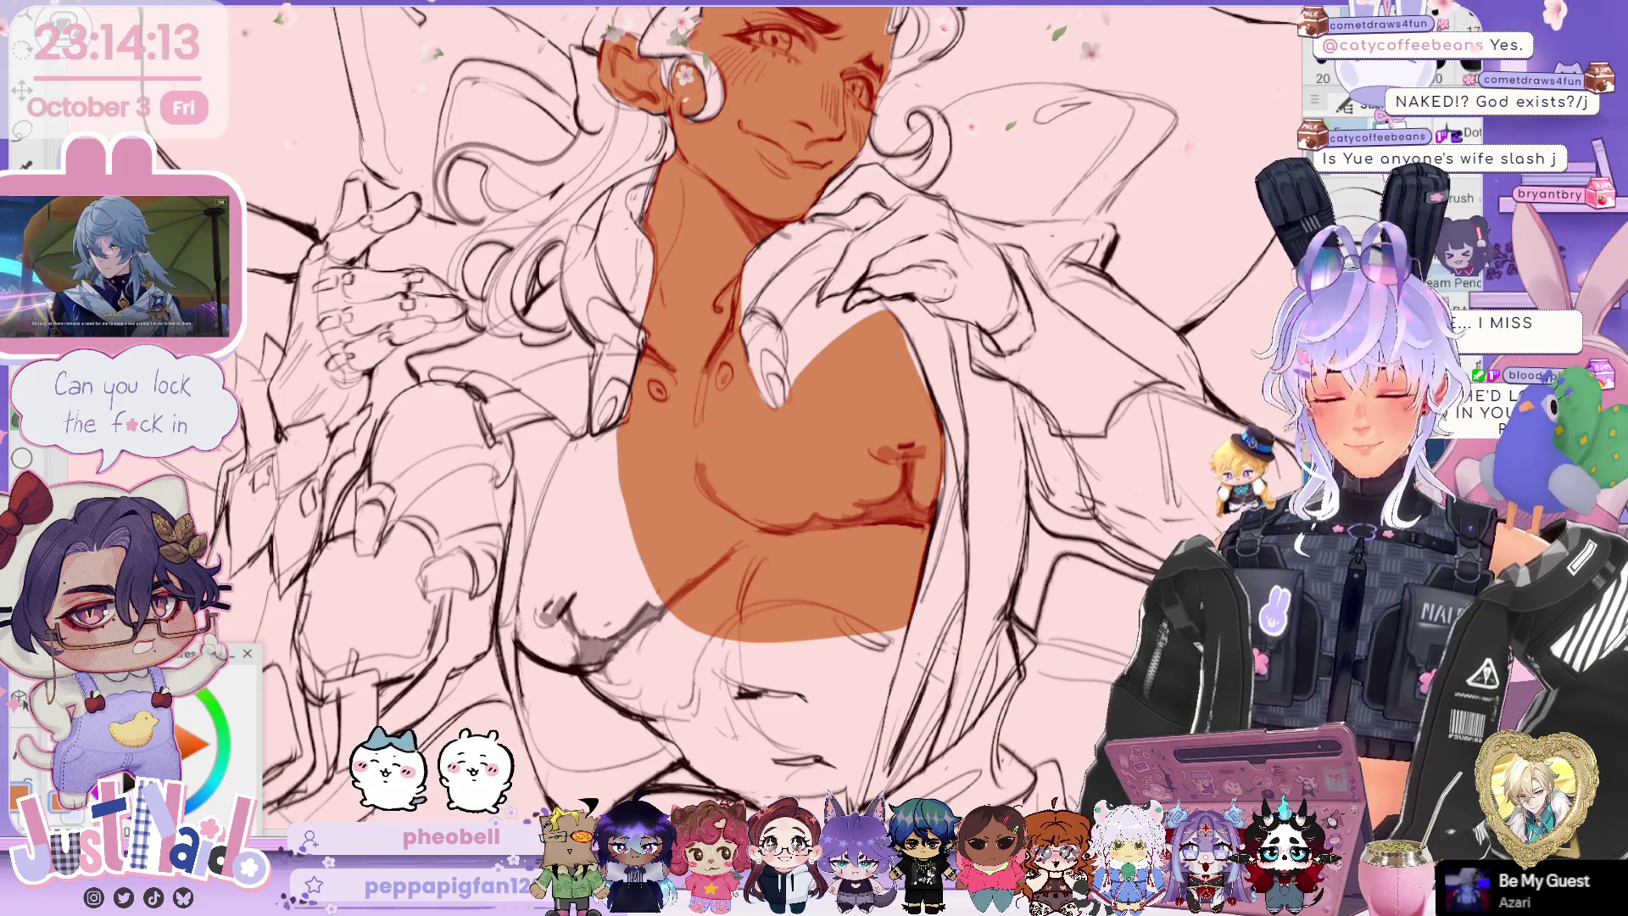
{"action": "key", "text": "minus"}
{"action": "left_click_drag", "start_coordinate": [645, 442], "coordinate": [678, 333]}
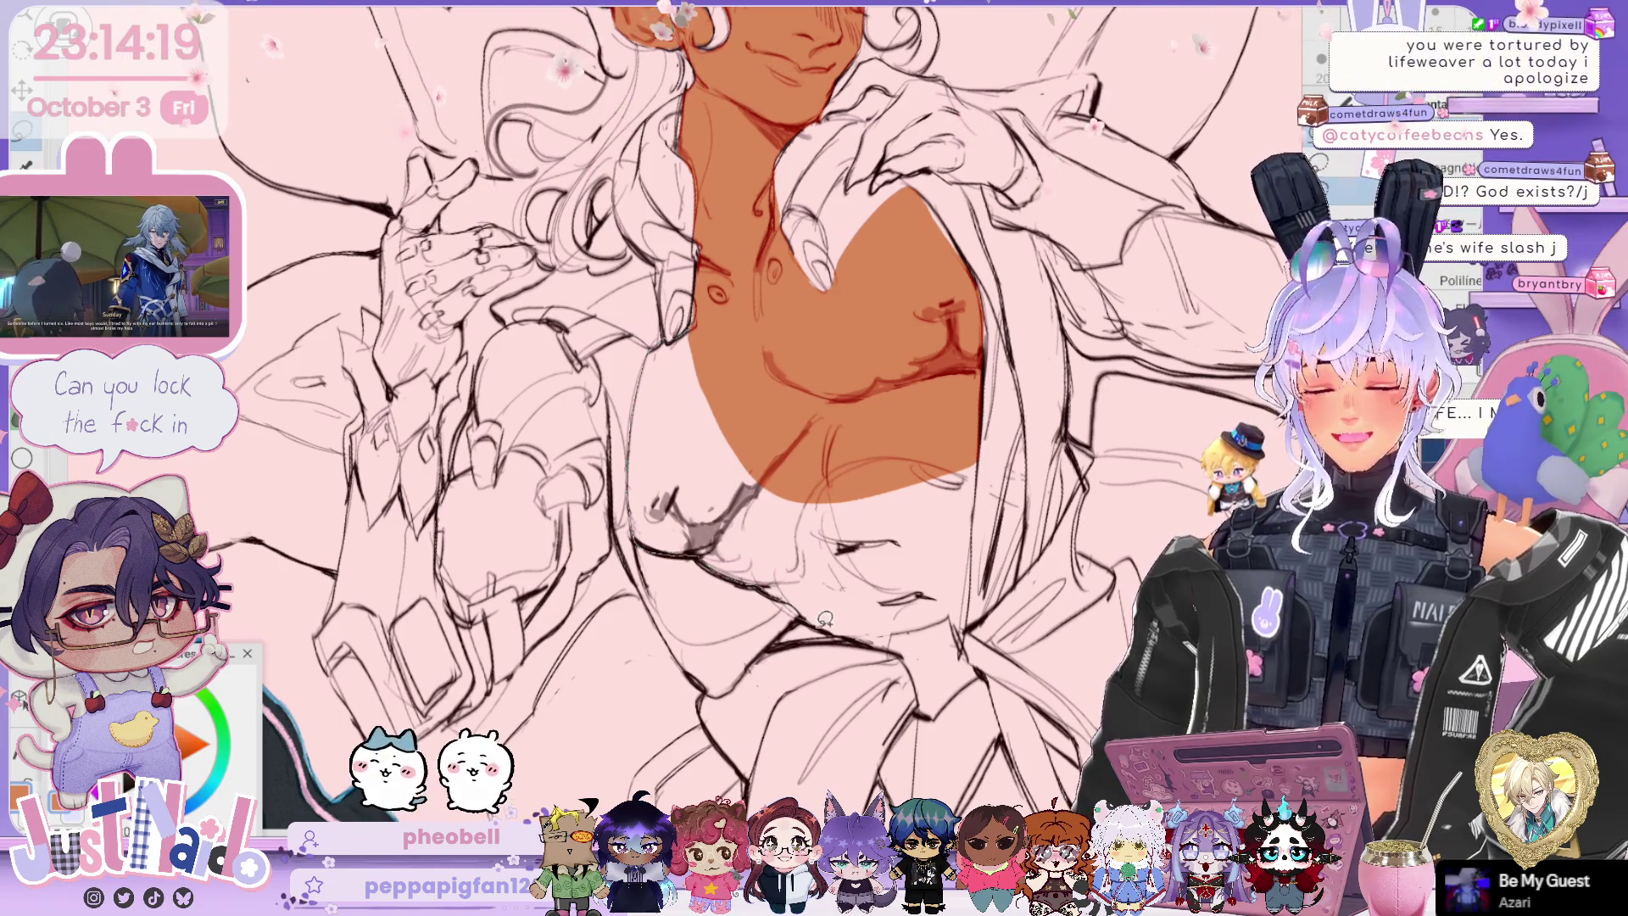
{"action": "left_click_drag", "start_coordinate": [914, 346], "coordinate": [635, 551]}
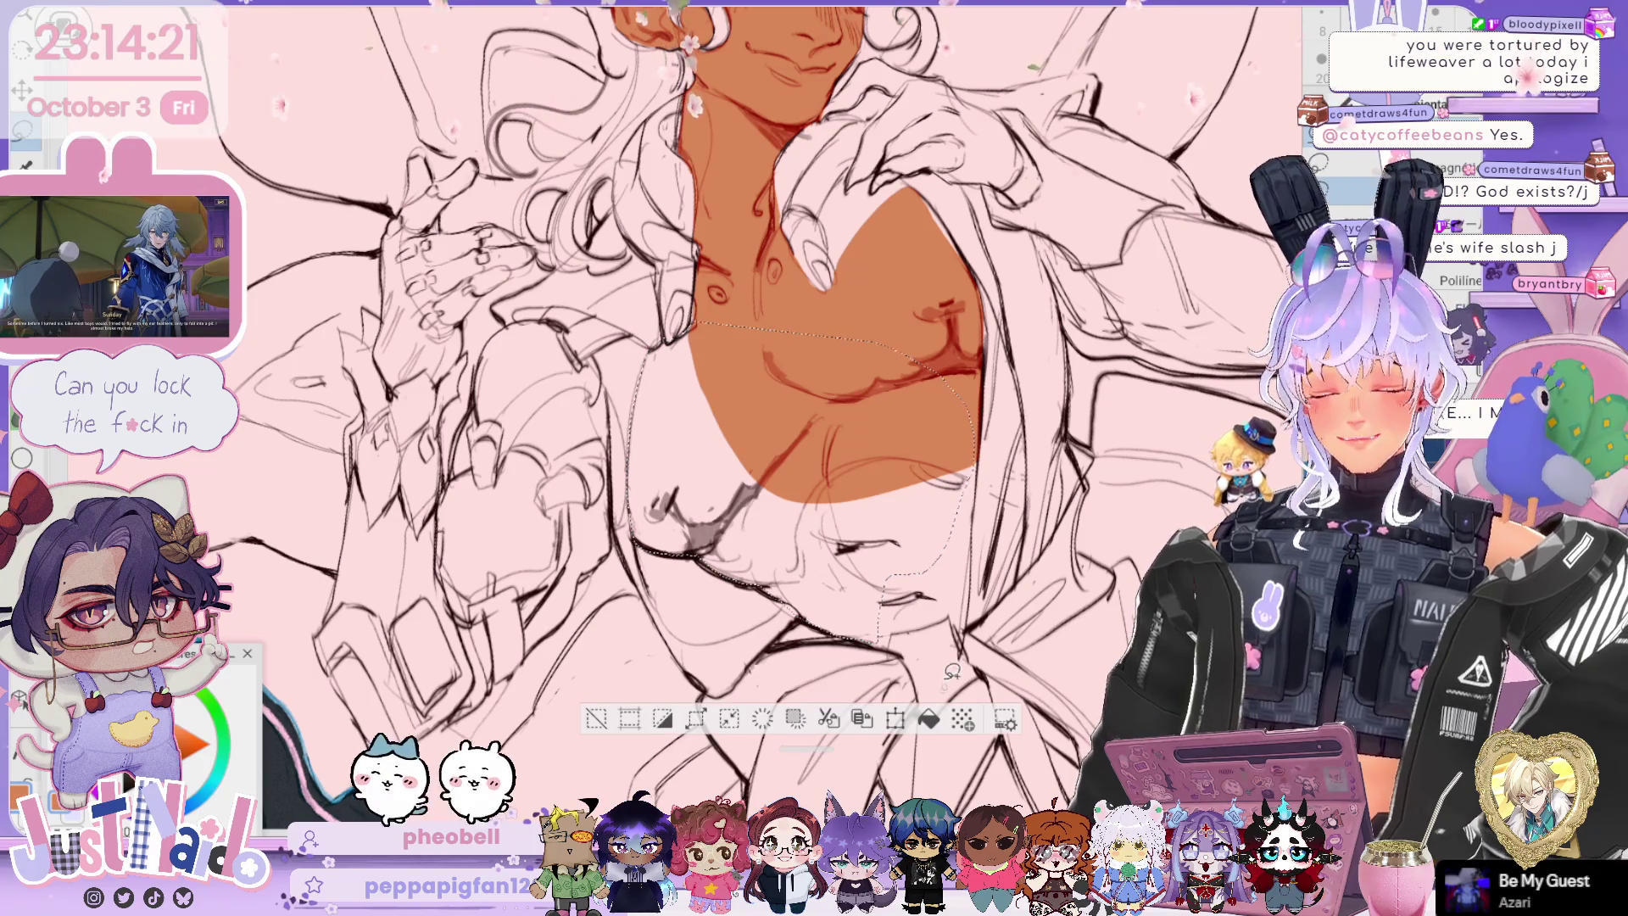
{"action": "left_click", "coordinate": [928, 718]}
{"action": "key", "text": "ctrl+d"}
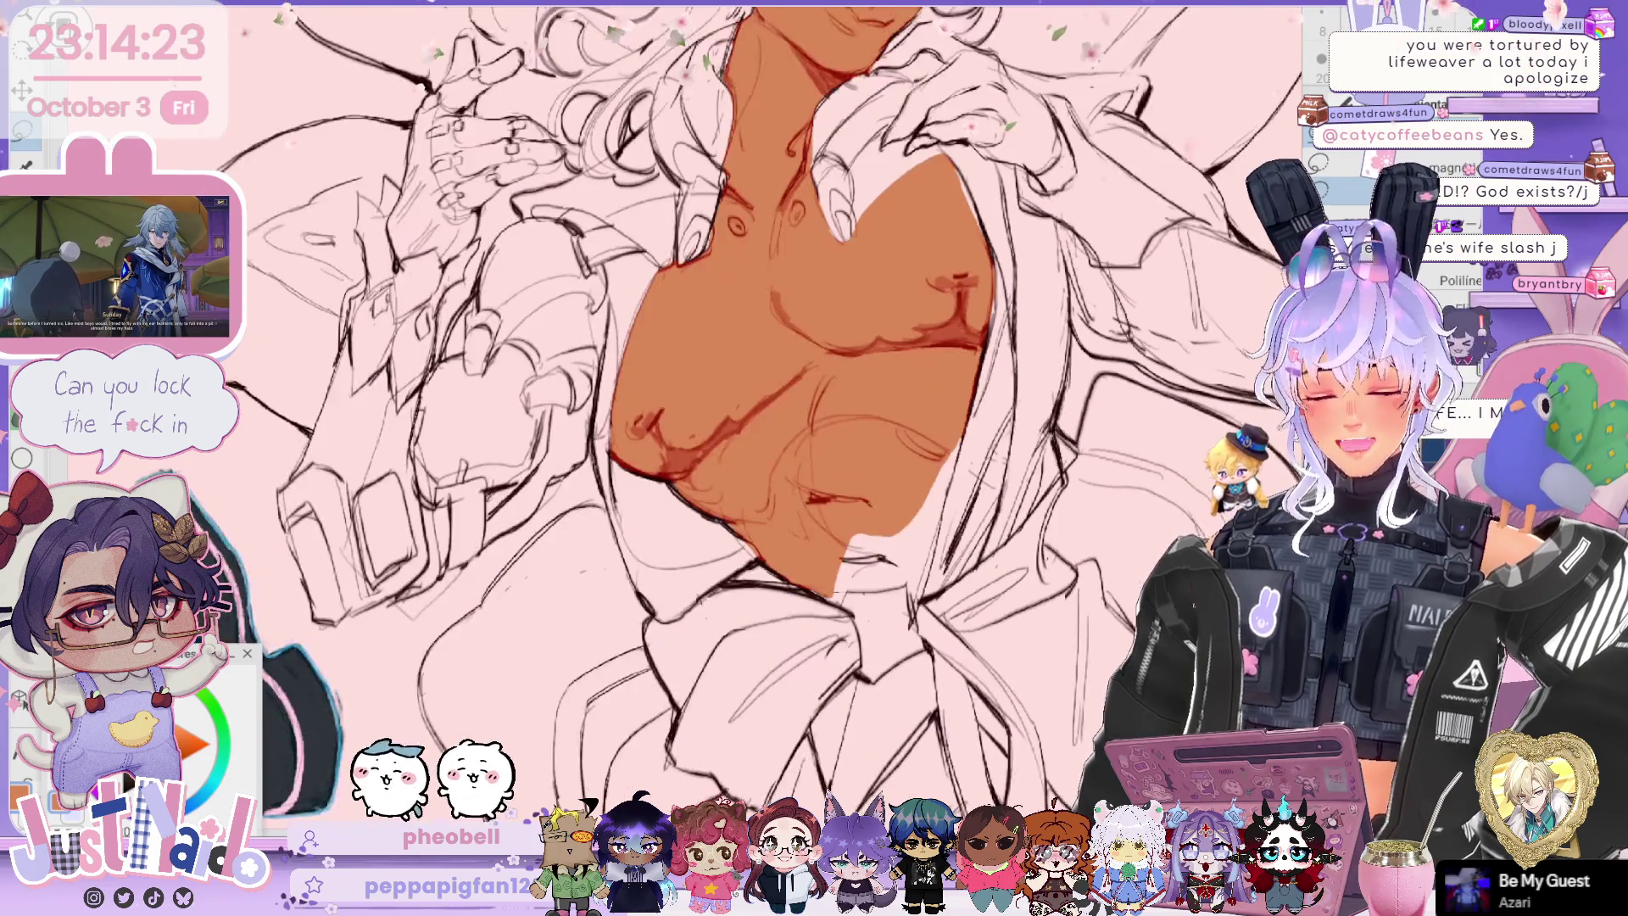
Step: Fill the lower chest down to the bow with tan skin and drop the selection
{"action": "left_click_drag", "start_coordinate": [682, 678], "coordinate": [666, 424]}
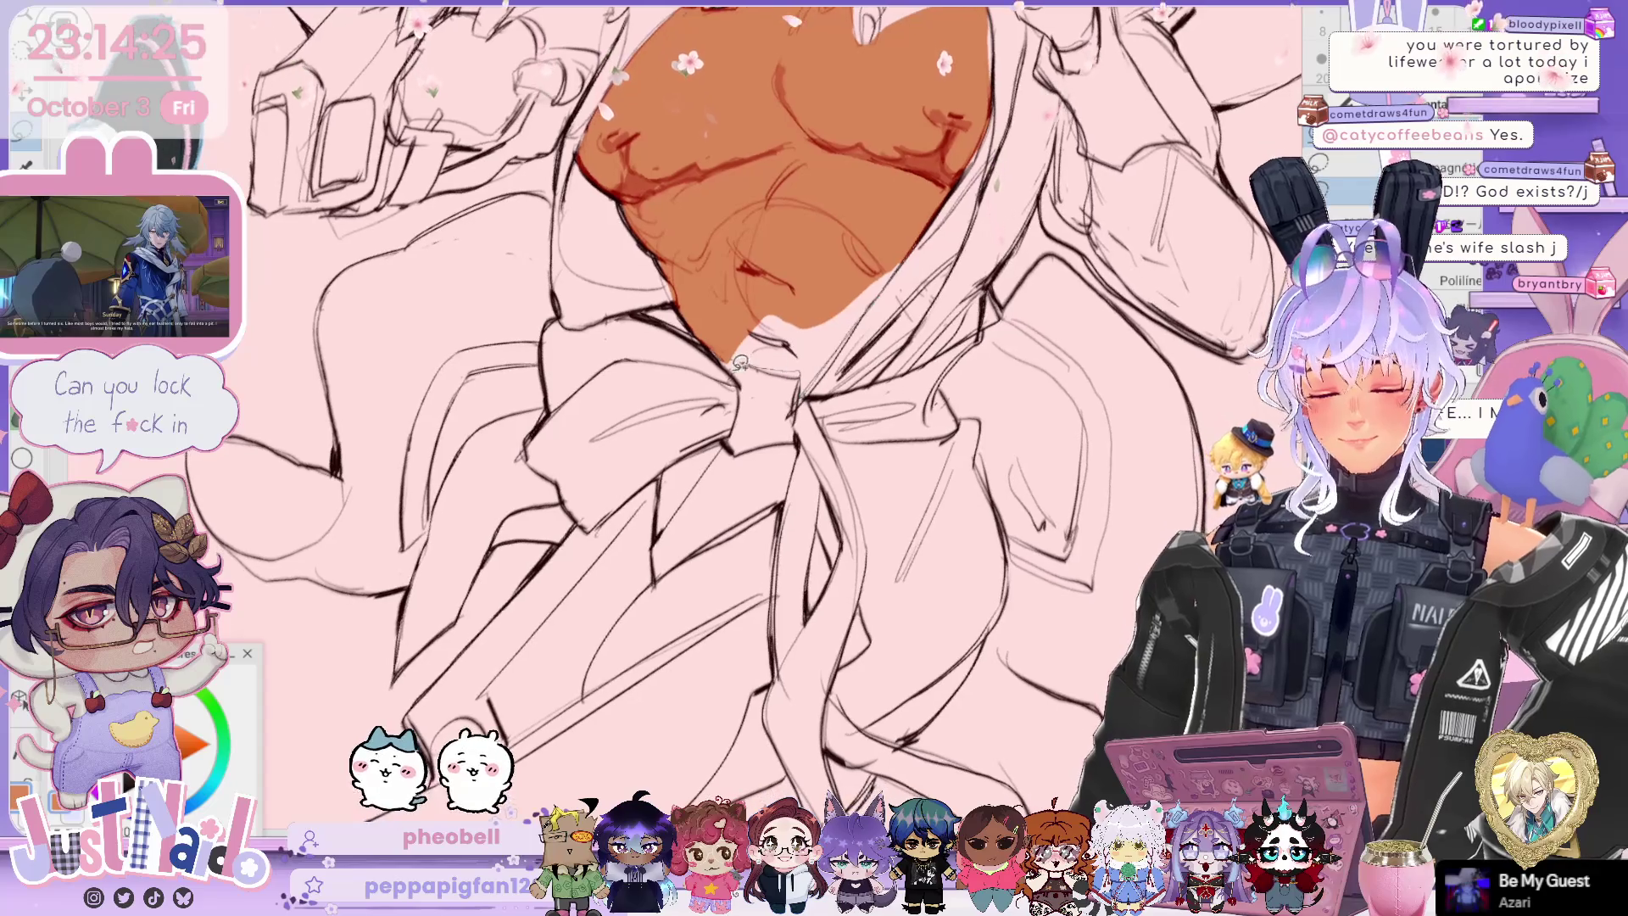
{"action": "left_click_drag", "start_coordinate": [900, 202], "coordinate": [728, 359]}
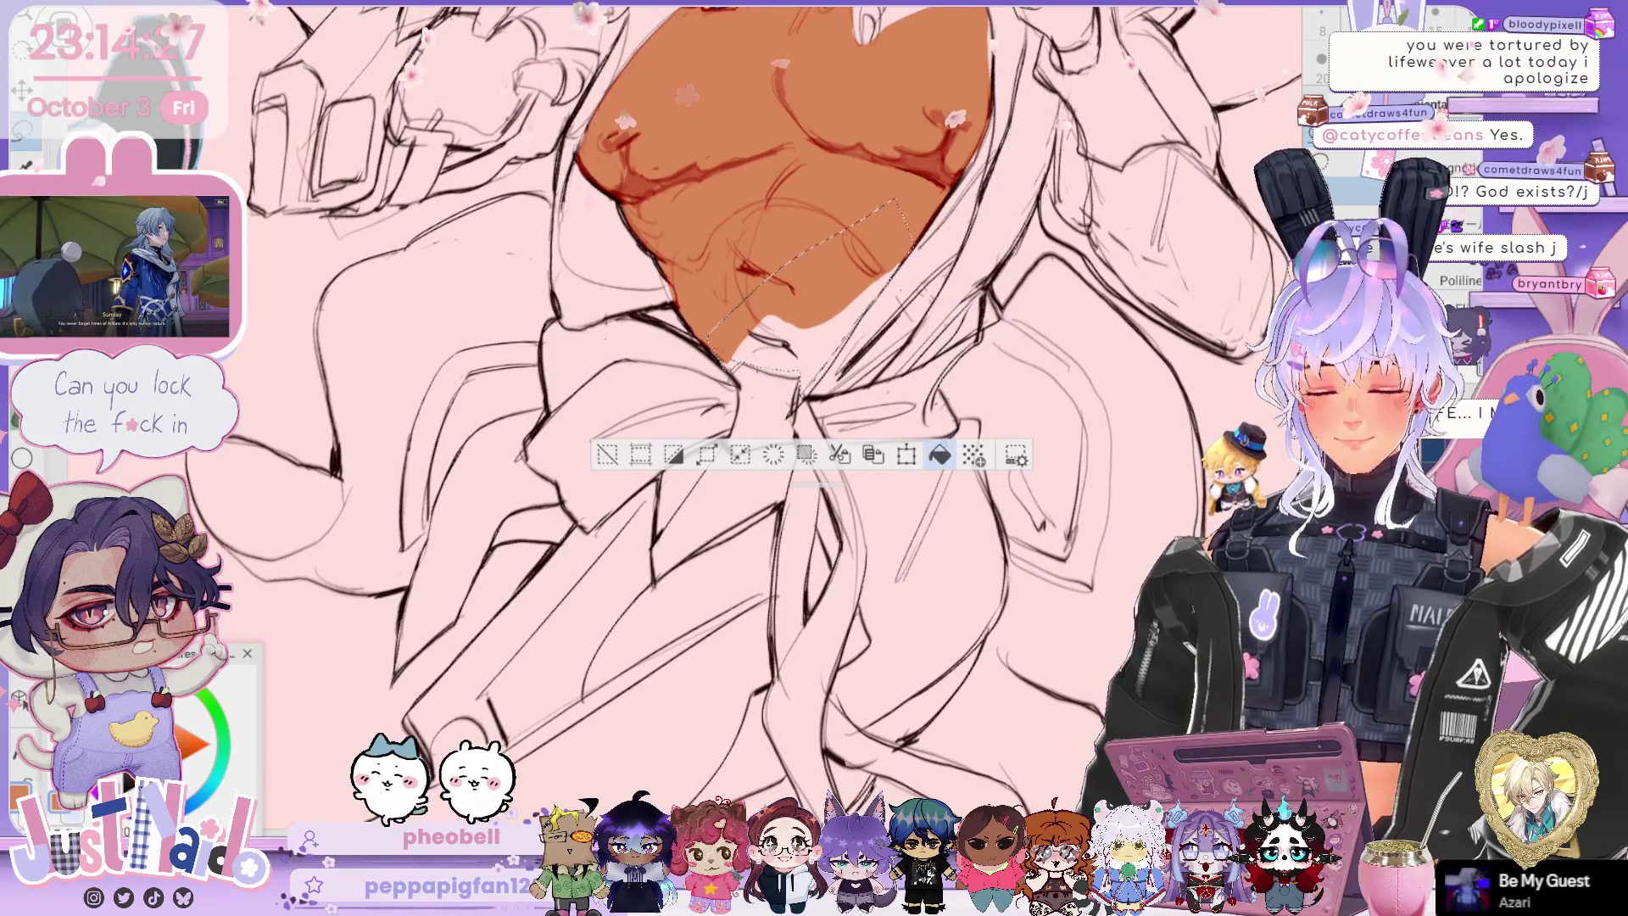
{"action": "left_click", "coordinate": [941, 456]}
{"action": "left_click", "coordinate": [607, 455]}
{"action": "scroll", "coordinate": [721, 417], "scroll_direction": "up", "scroll_amount": 5}
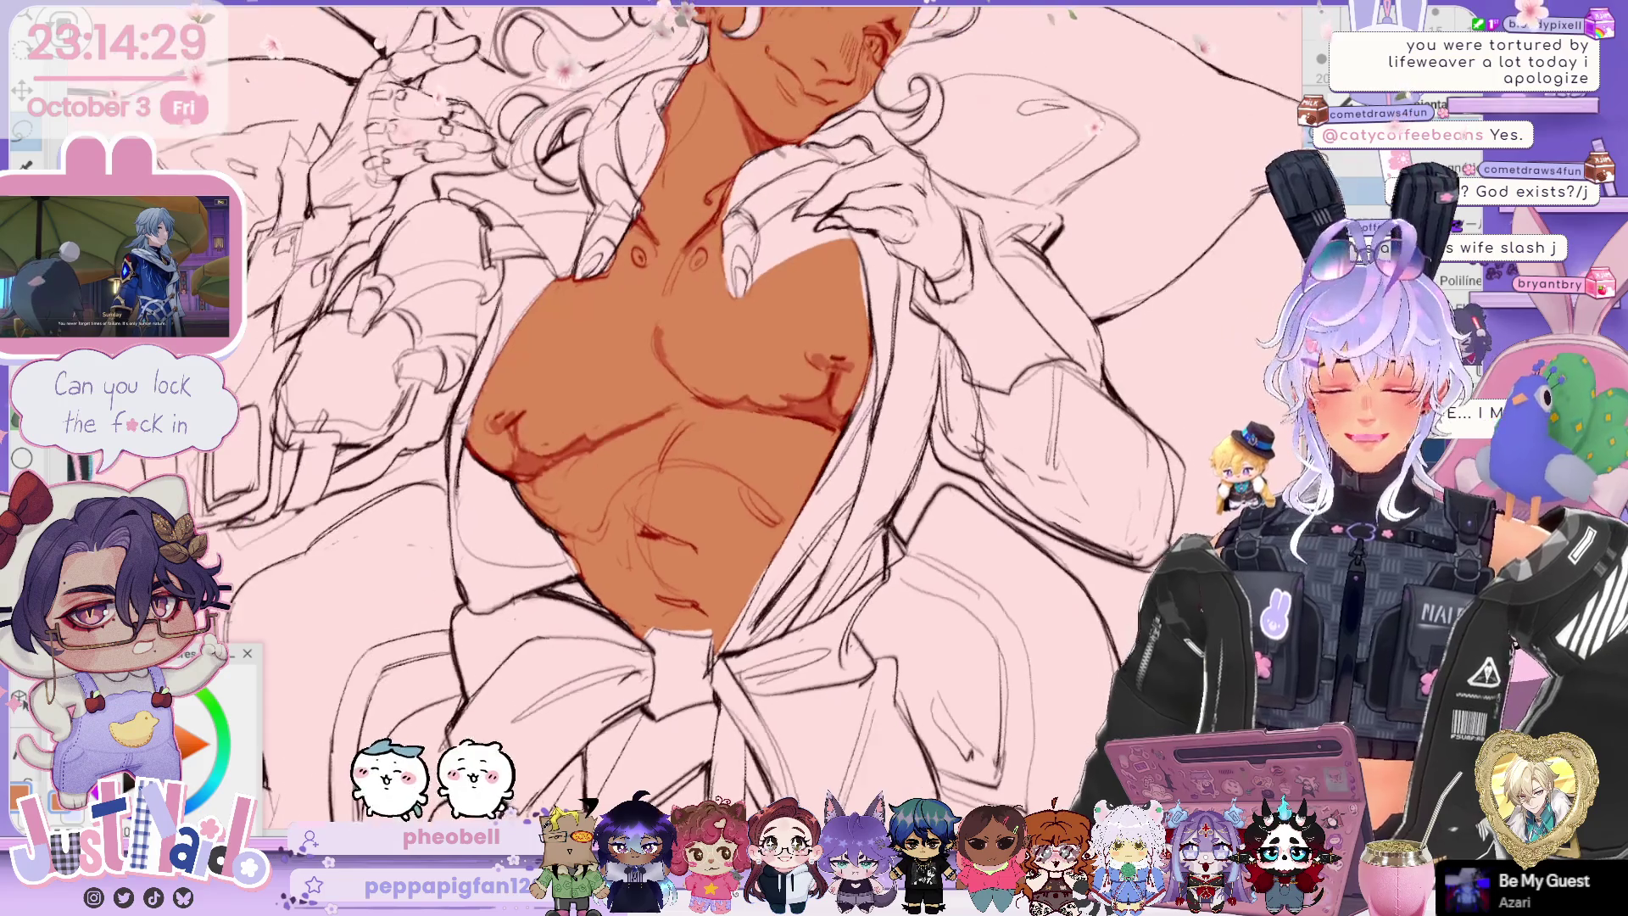
{"action": "scroll", "coordinate": [721, 416], "scroll_direction": "up", "scroll_amount": 2}
{"action": "left_click_drag", "start_coordinate": [786, 418], "coordinate": [806, 398]}
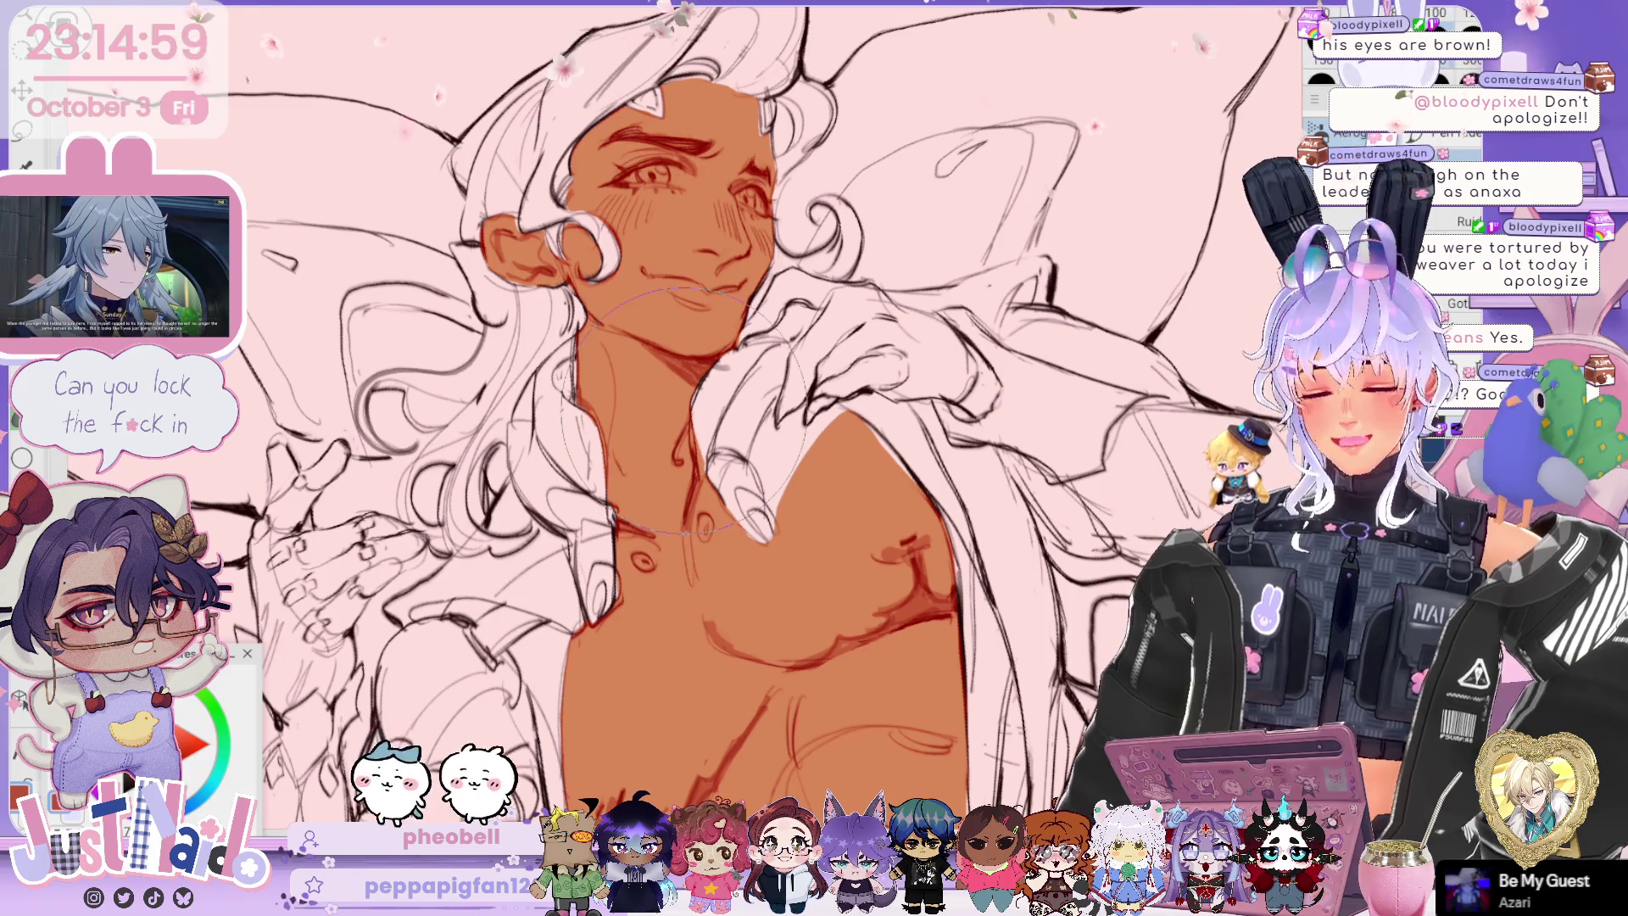
{"action": "key", "text": "bracketleft"}
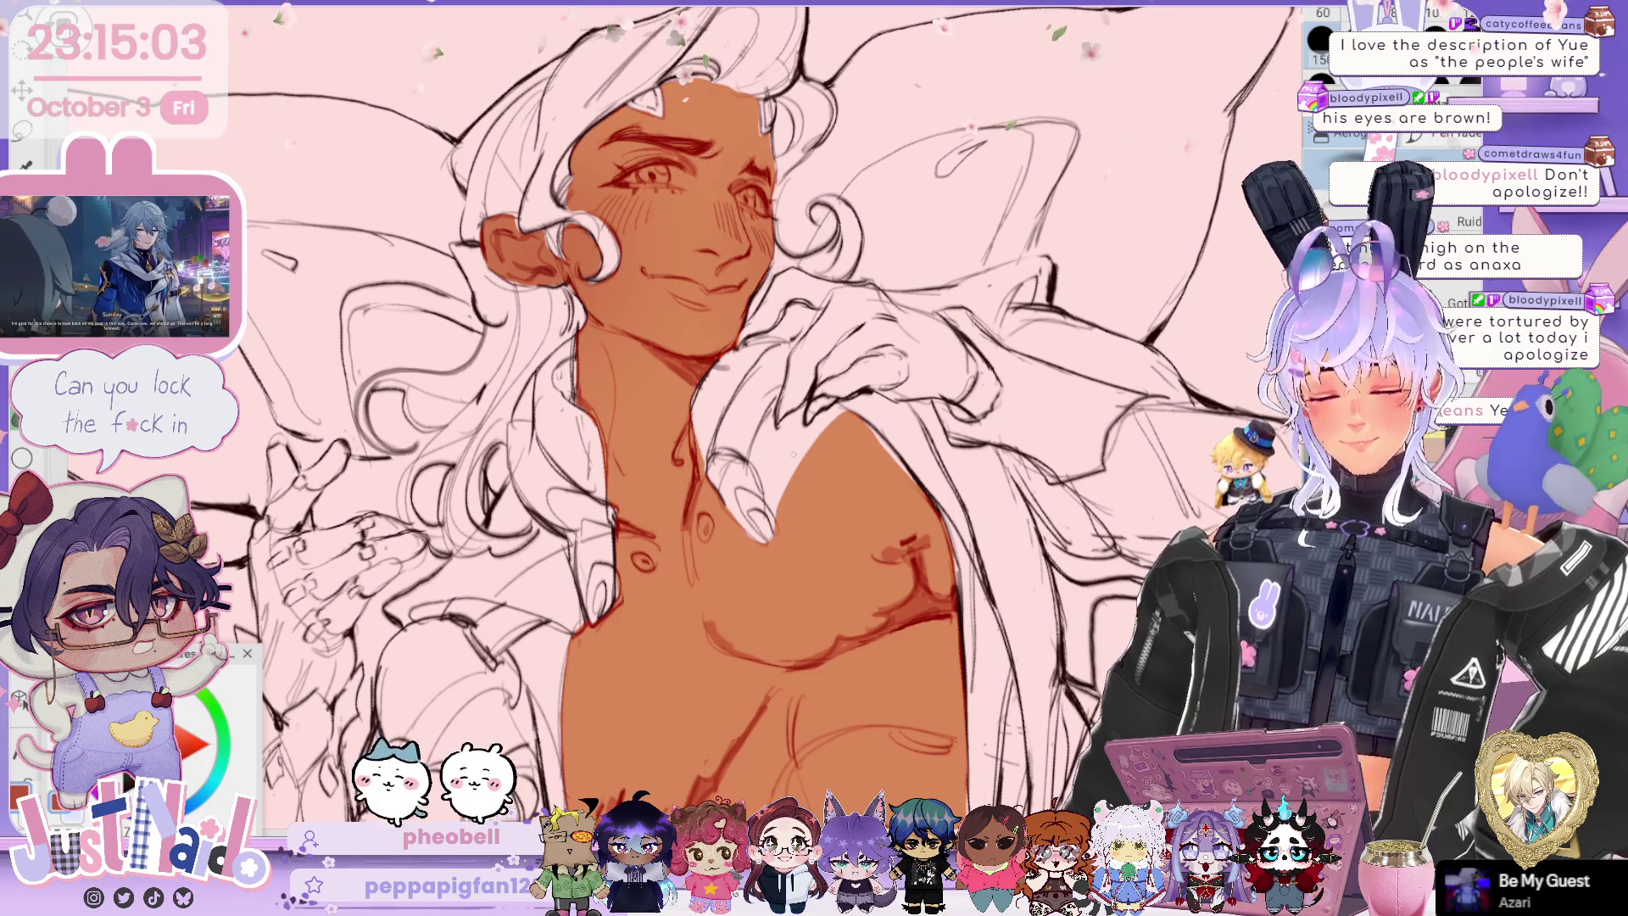
{"action": "key", "text": "ctrl+minus"}
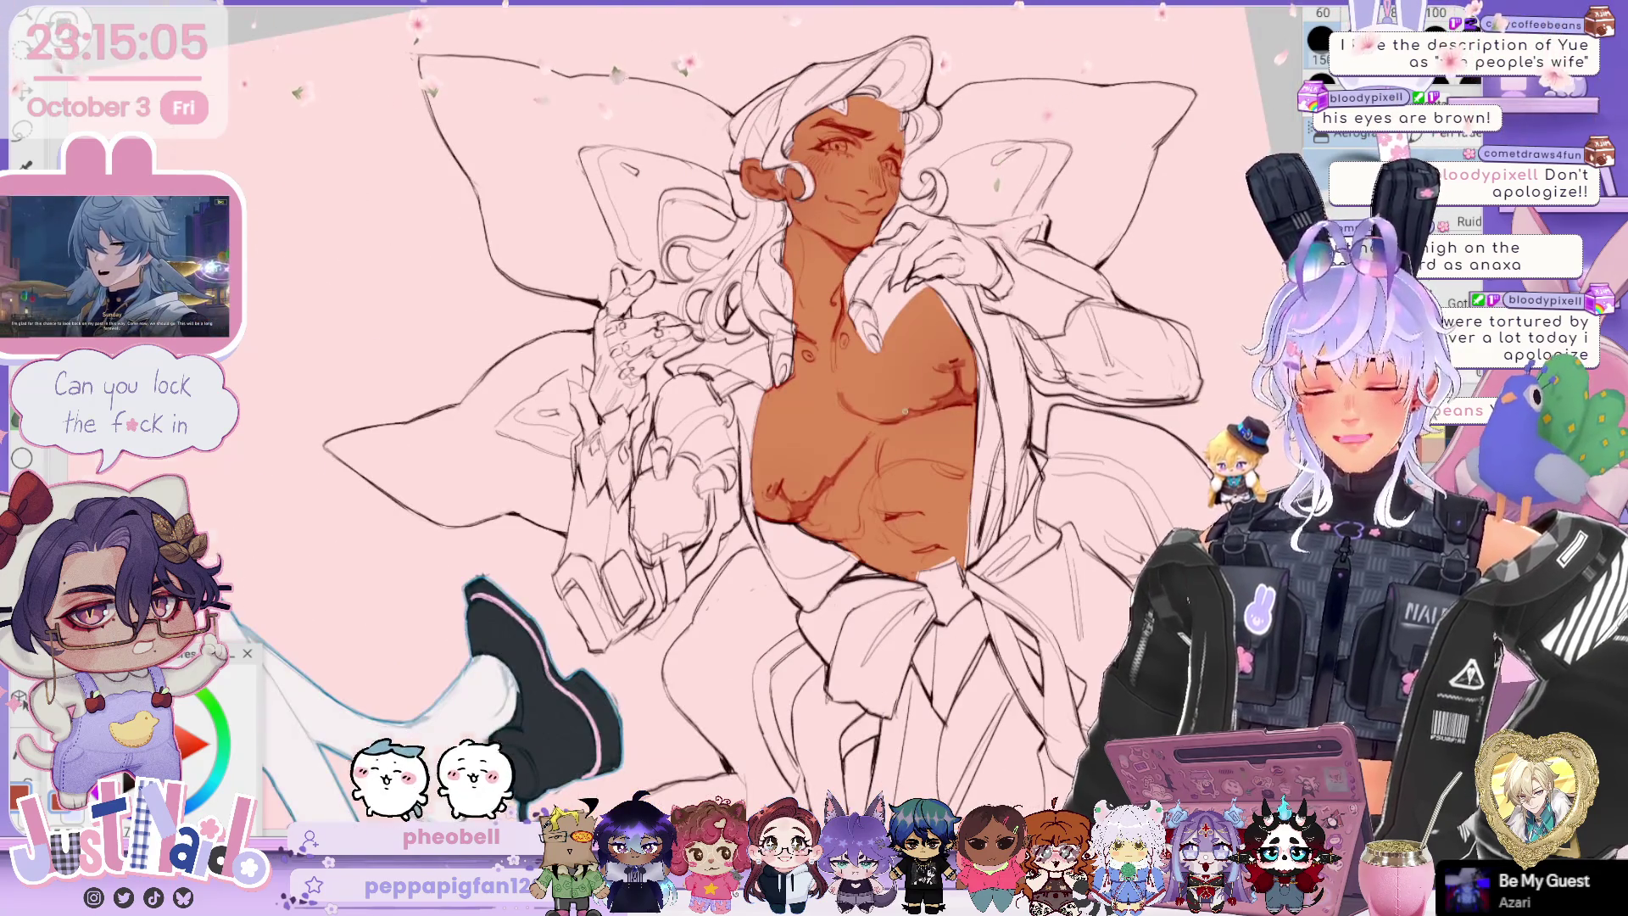
Step: Zoom in slightly and lasso around the raised hand
{"action": "key", "text": "ctrl+plus"}
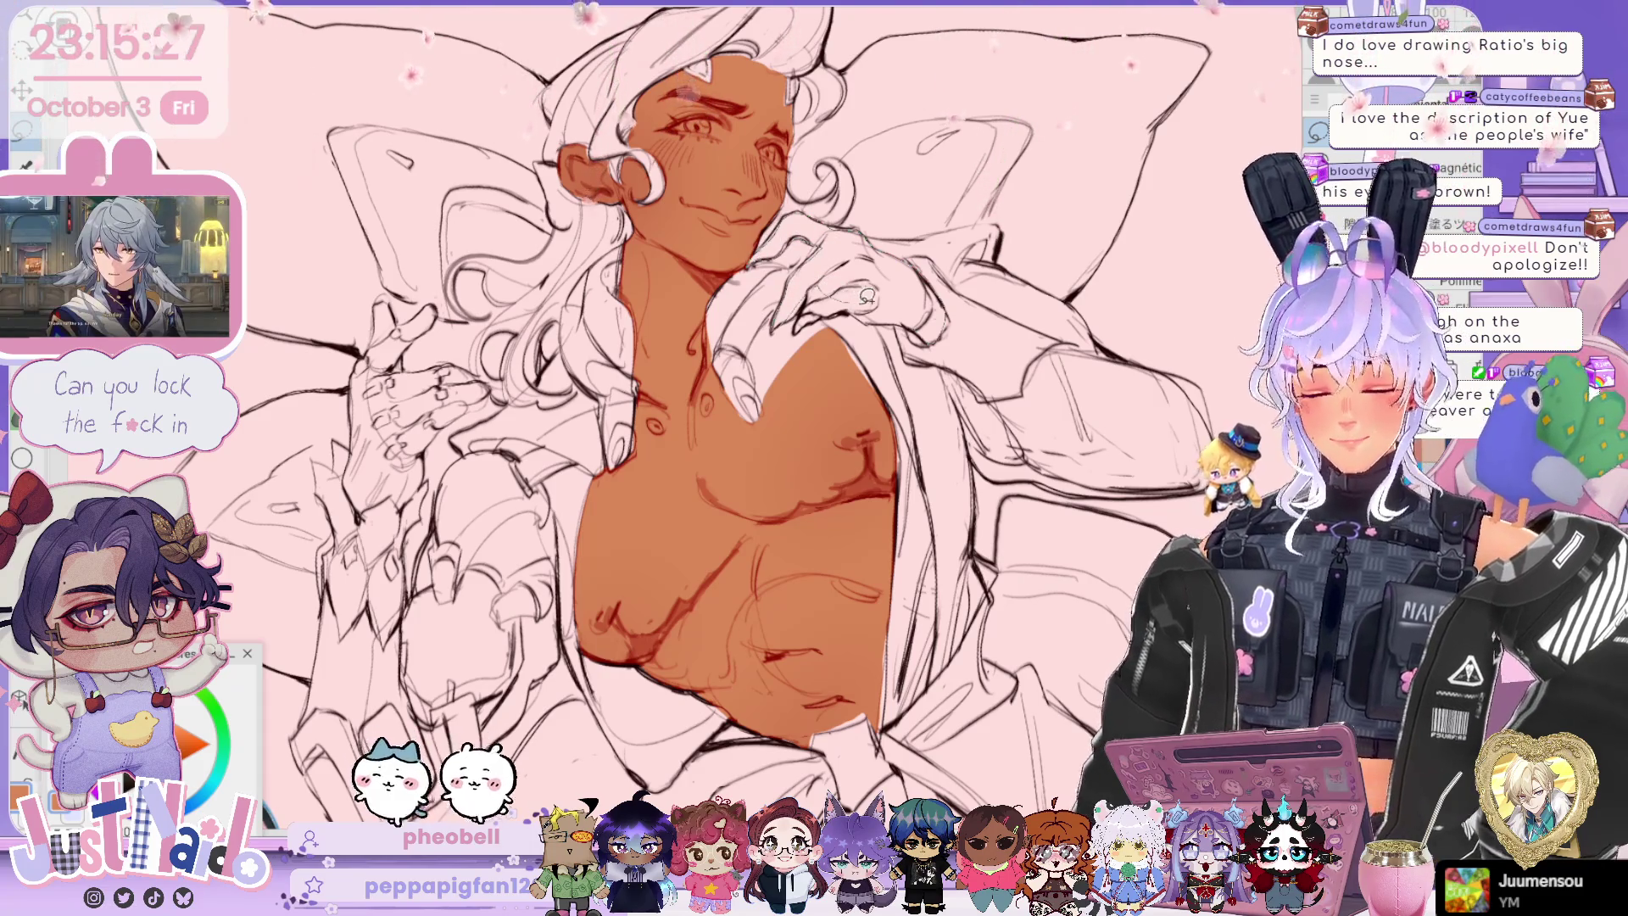
{"action": "left_click_drag", "start_coordinate": [917, 320], "coordinate": [907, 322]}
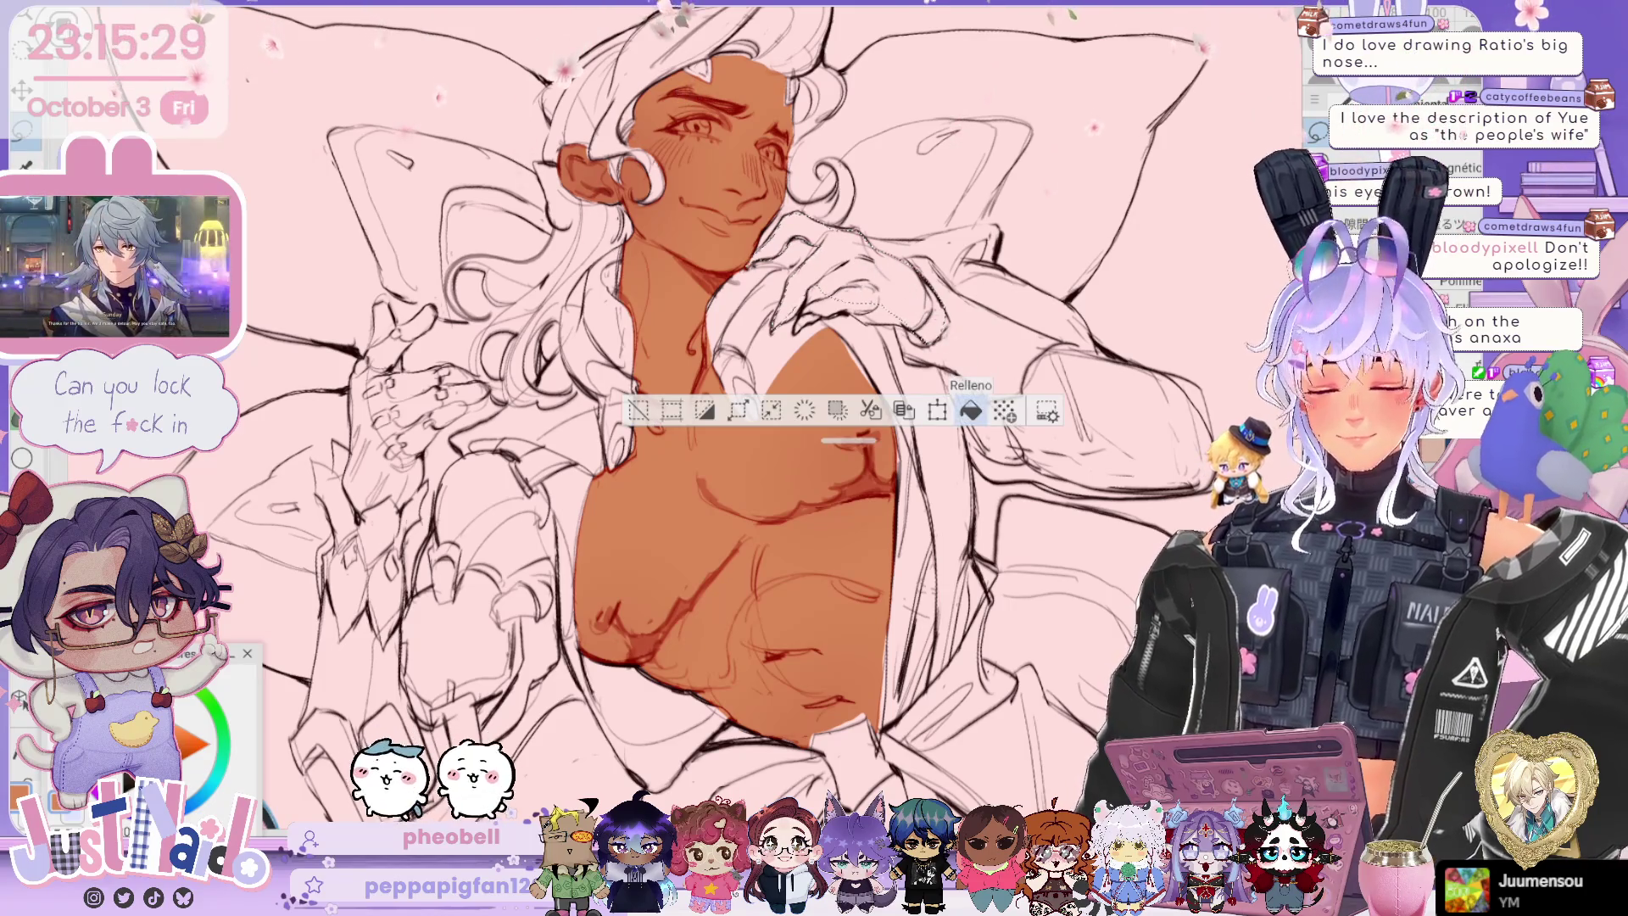
Step: Fill the raised hand with tan skin colour, clear the selection and check it up close
{"action": "left_click", "coordinate": [971, 411]}
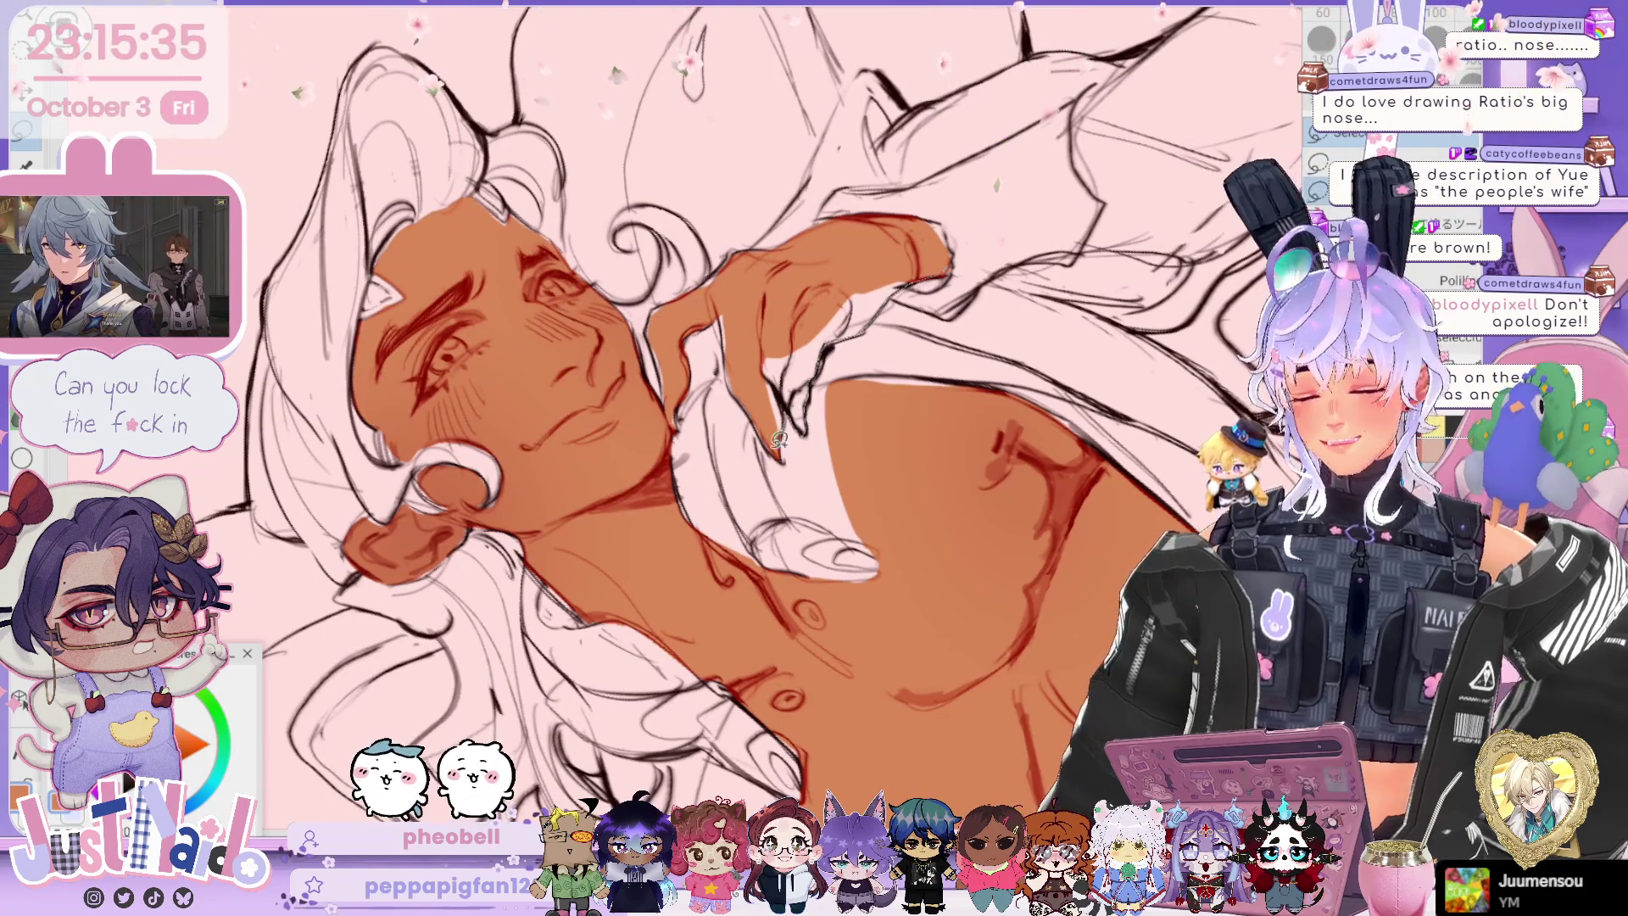
{"action": "left_click_drag", "start_coordinate": [793, 405], "coordinate": [923, 447]}
{"action": "left_click", "coordinate": [621, 518]}
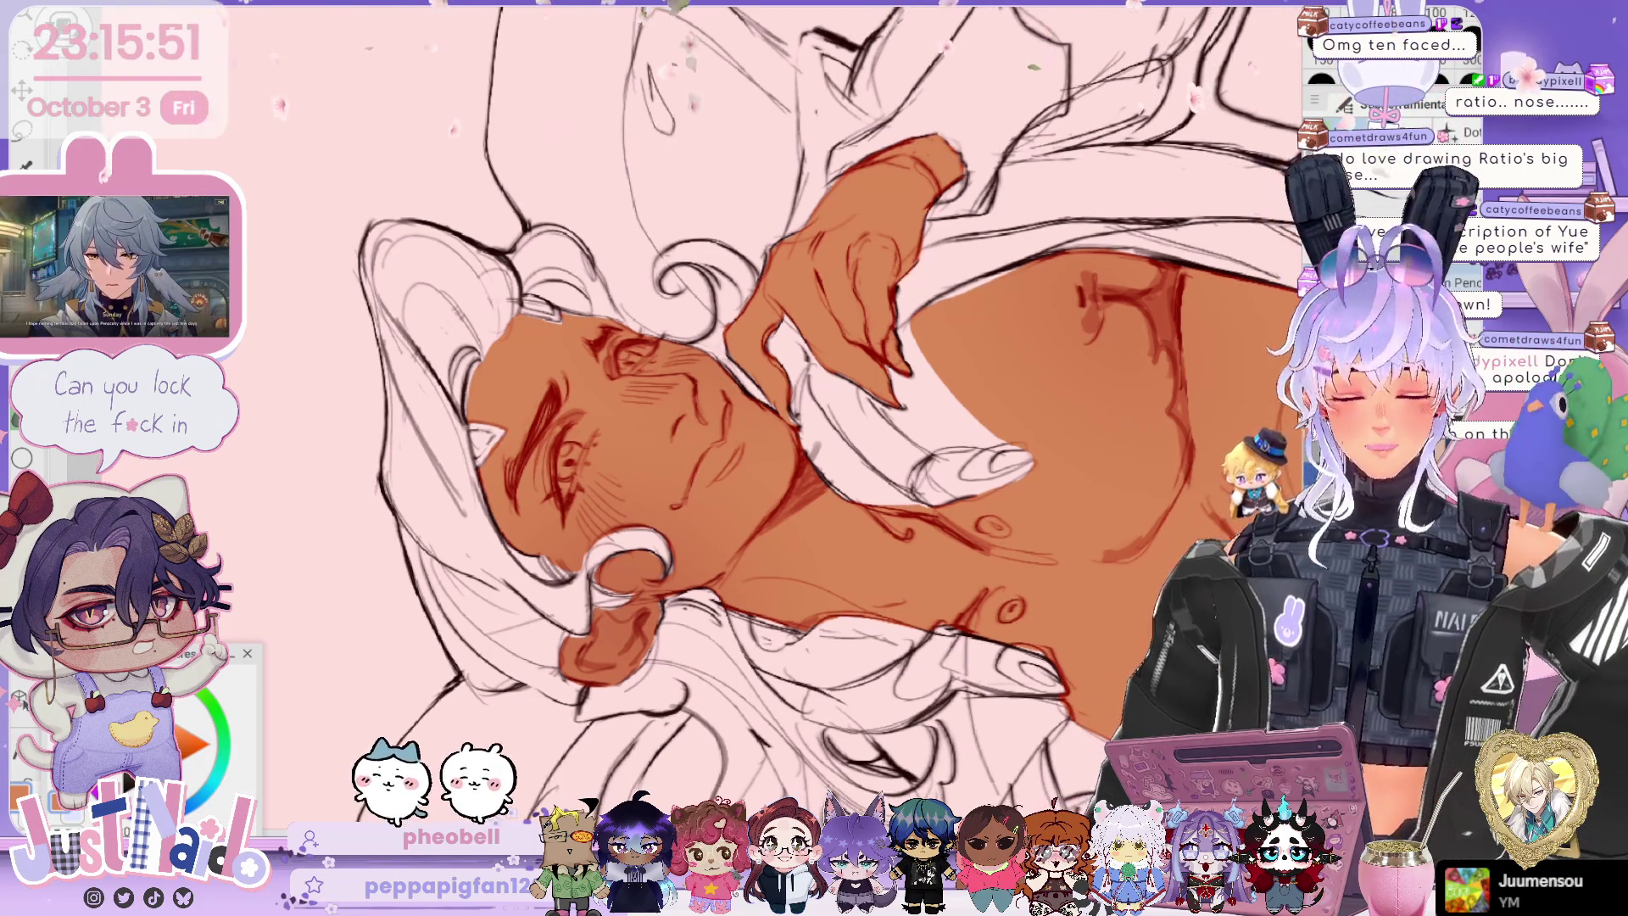
{"action": "left_click_drag", "start_coordinate": [814, 424], "coordinate": [848, 475]}
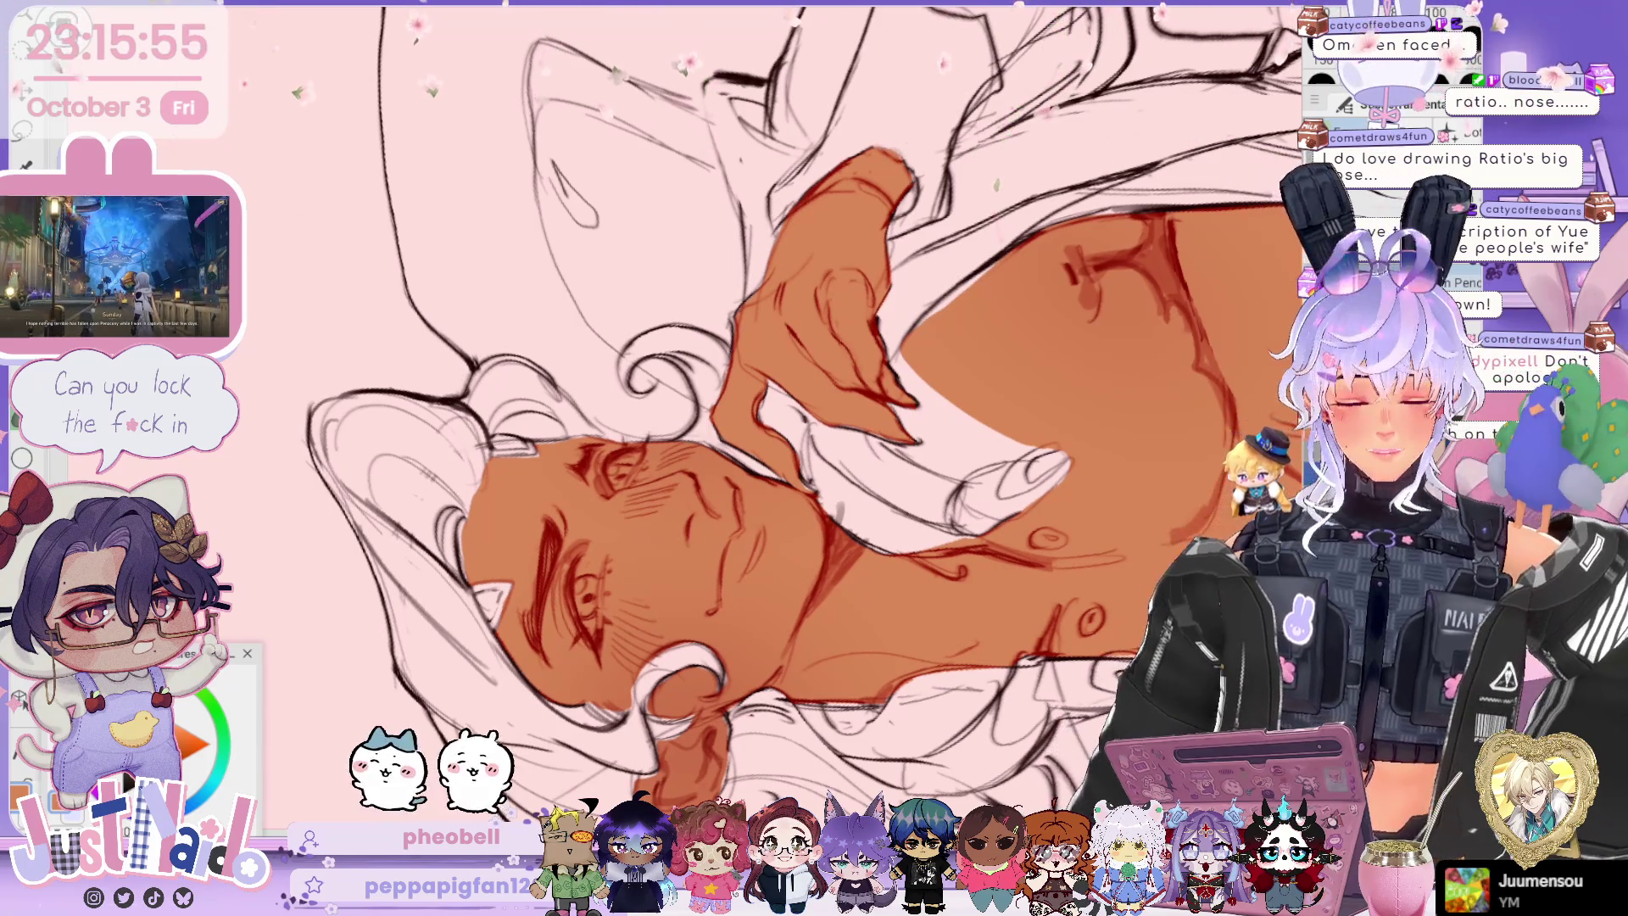
{"action": "left_click_drag", "start_coordinate": [814, 424], "coordinate": [747, 356]}
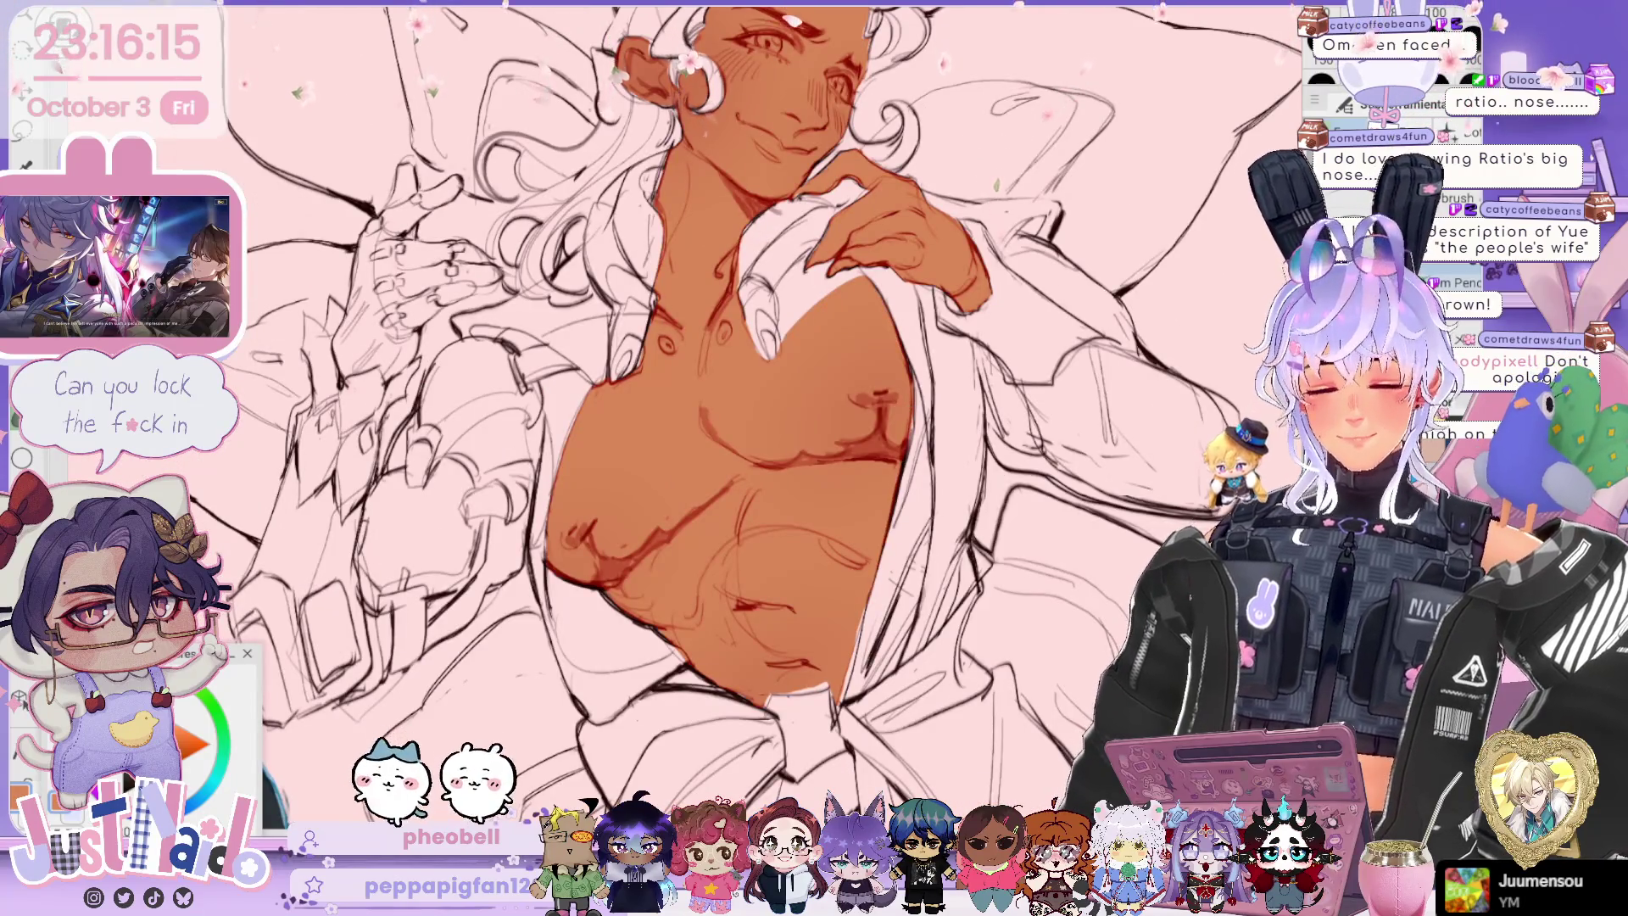
{"action": "scroll", "coordinate": [678, 423], "scroll_direction": "down", "scroll_amount": 4}
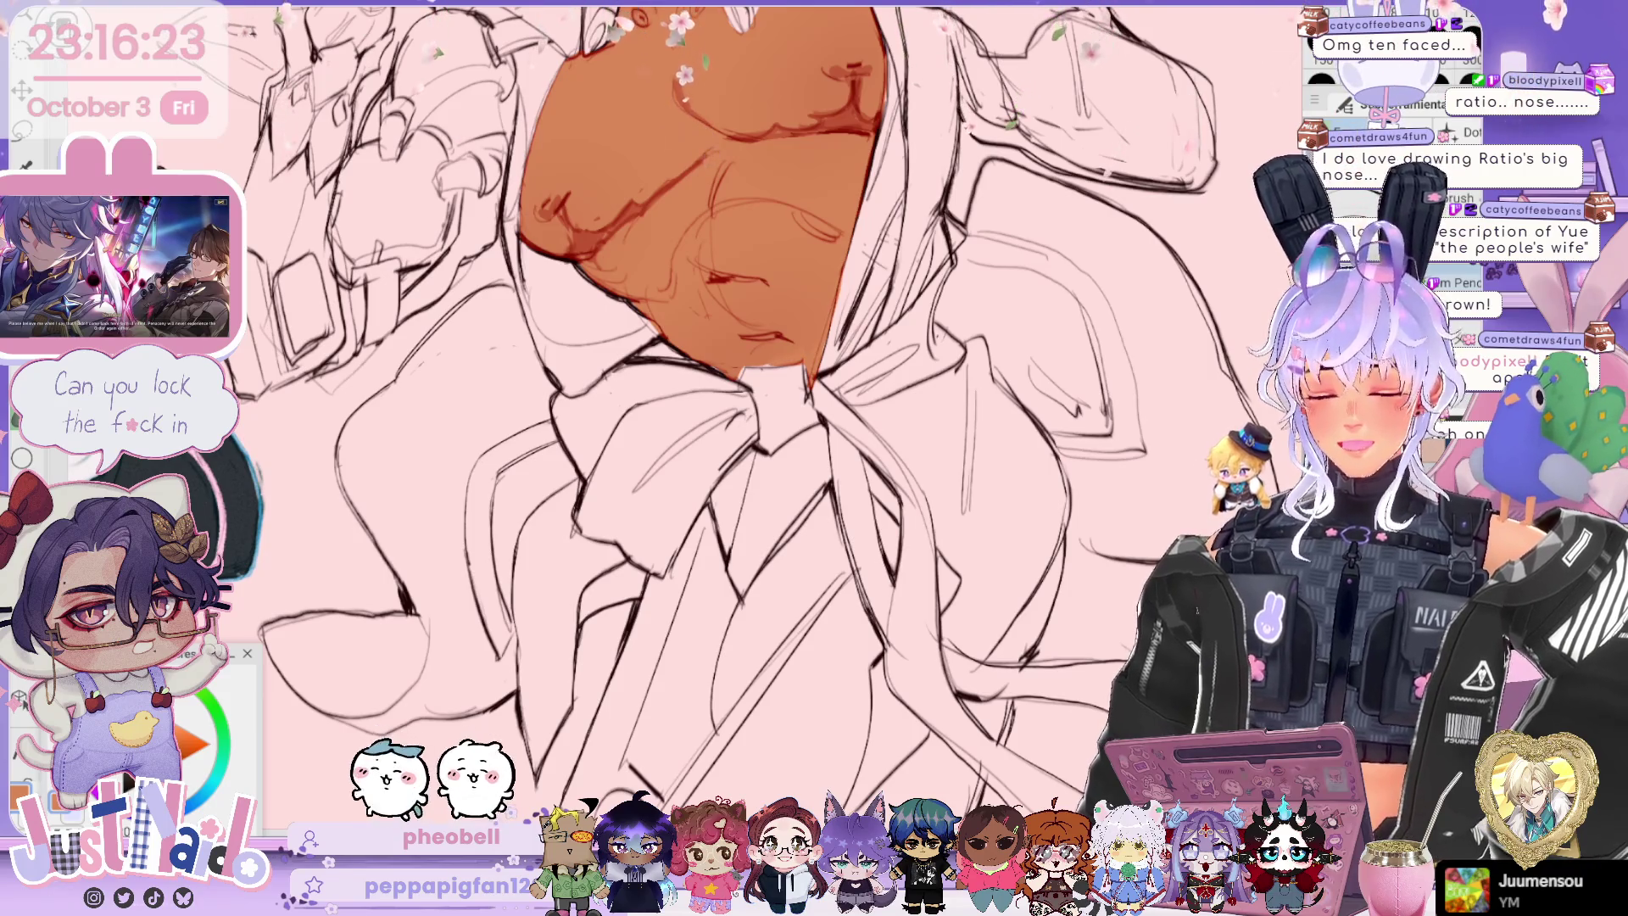
{"action": "left_click_drag", "start_coordinate": [996, 283], "coordinate": [849, 356]}
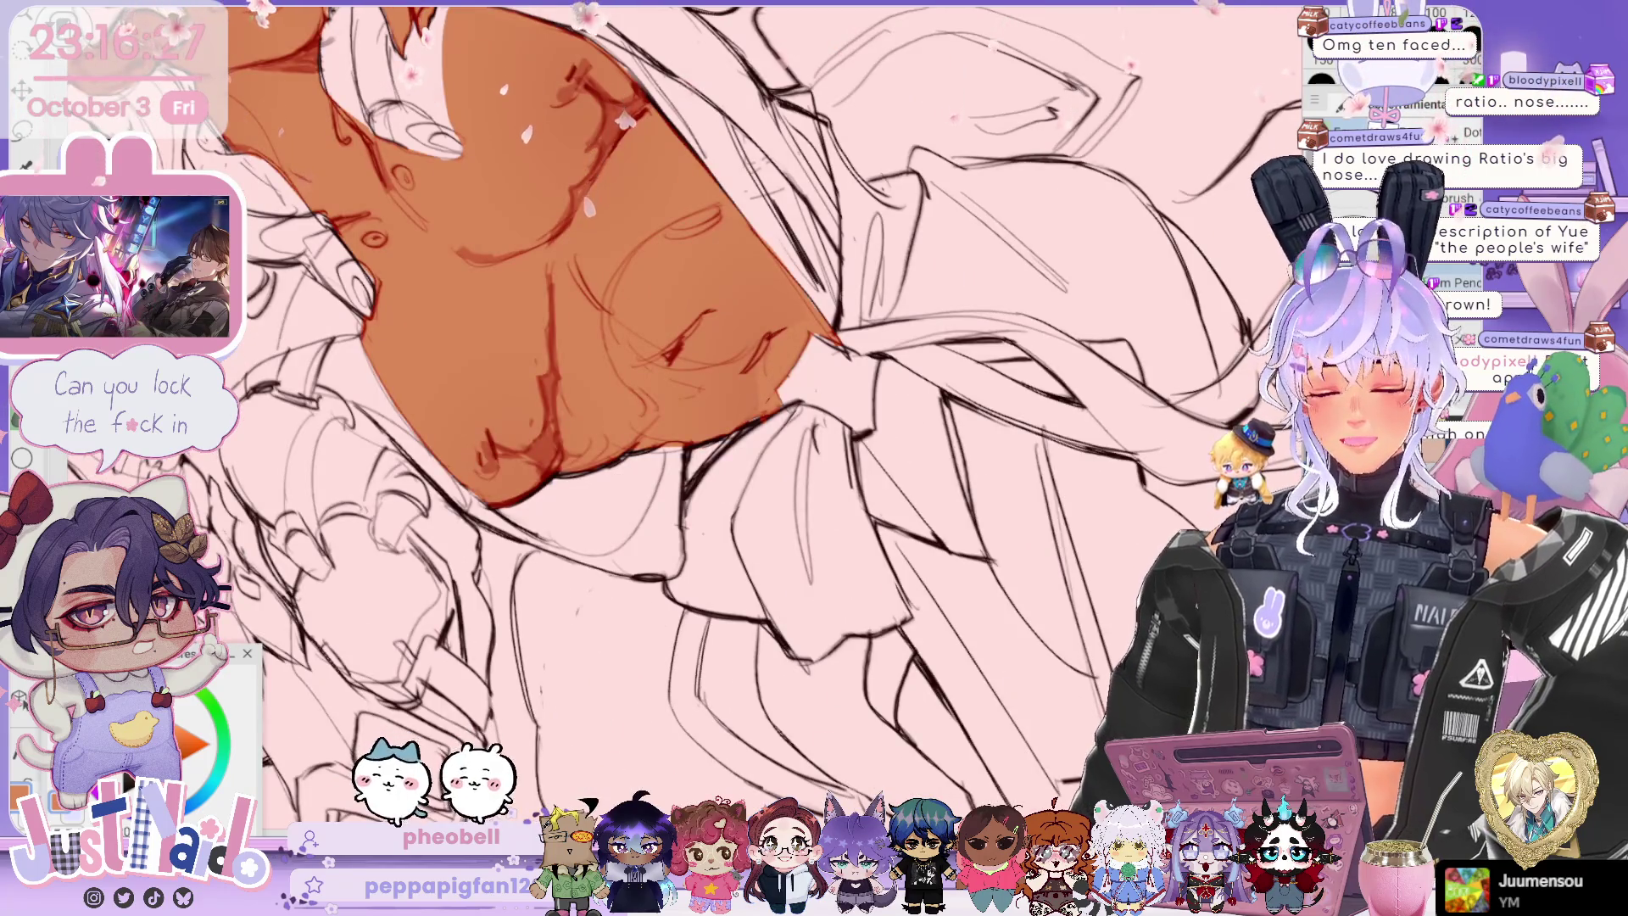
{"action": "mouse_move", "coordinate": [808, 305]}
{"action": "left_mouse_down"}
{"action": "mouse_move", "coordinate": [900, 400]}
{"action": "mouse_move", "coordinate": [763, 474]}
{"action": "left_mouse_up"}
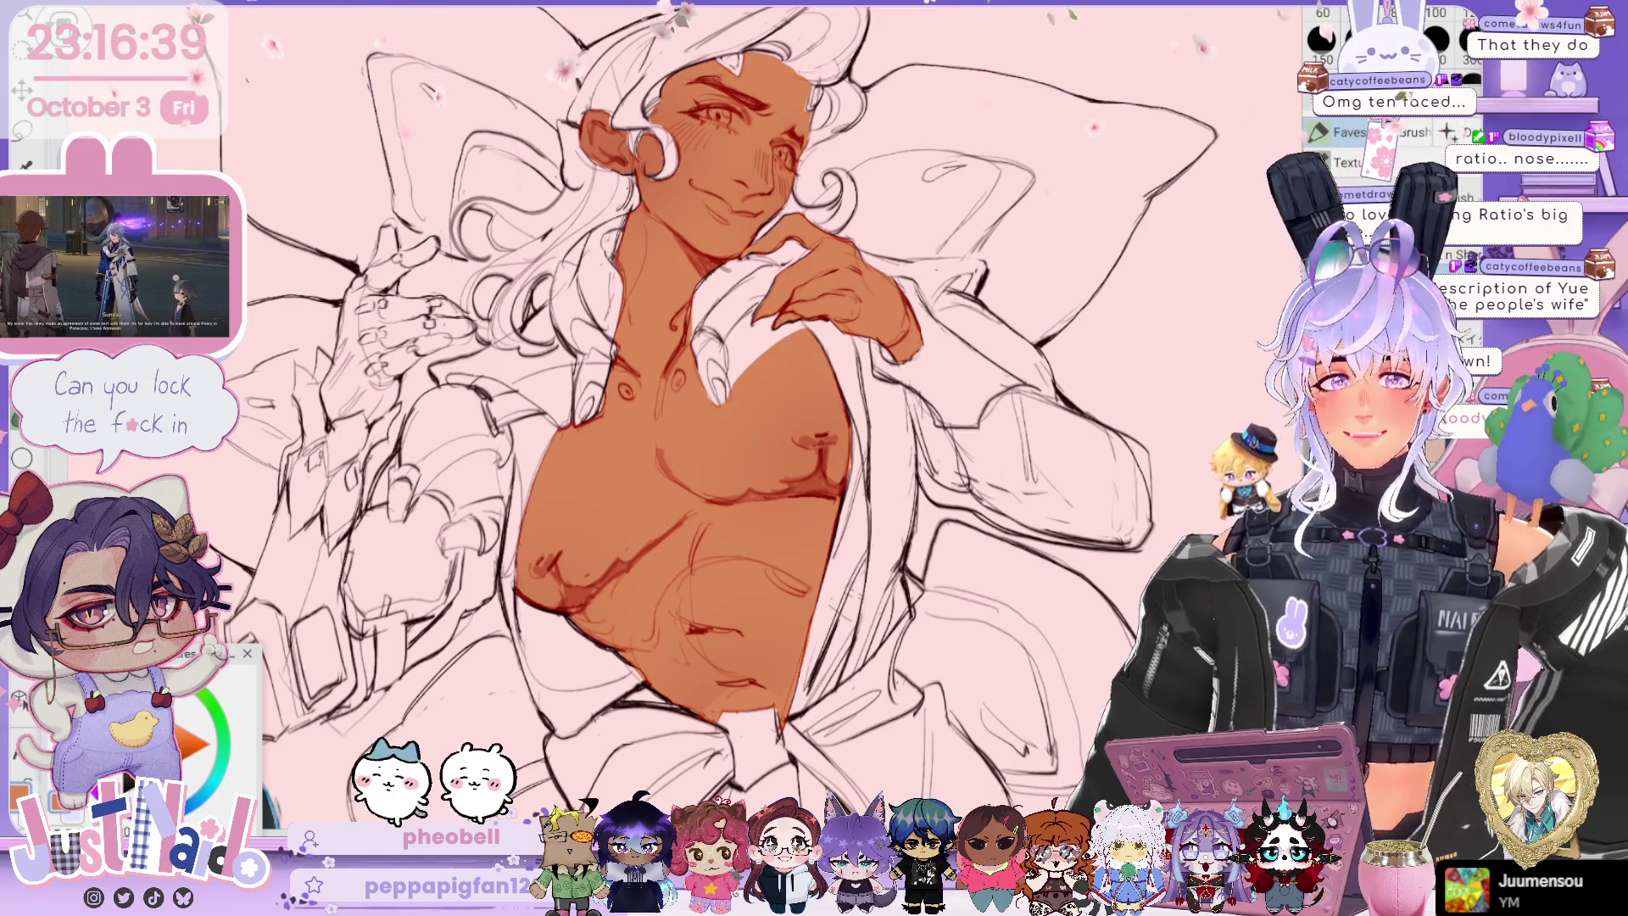
{"action": "scroll", "coordinate": [703, 407], "scroll_direction": "up", "scroll_amount": 1}
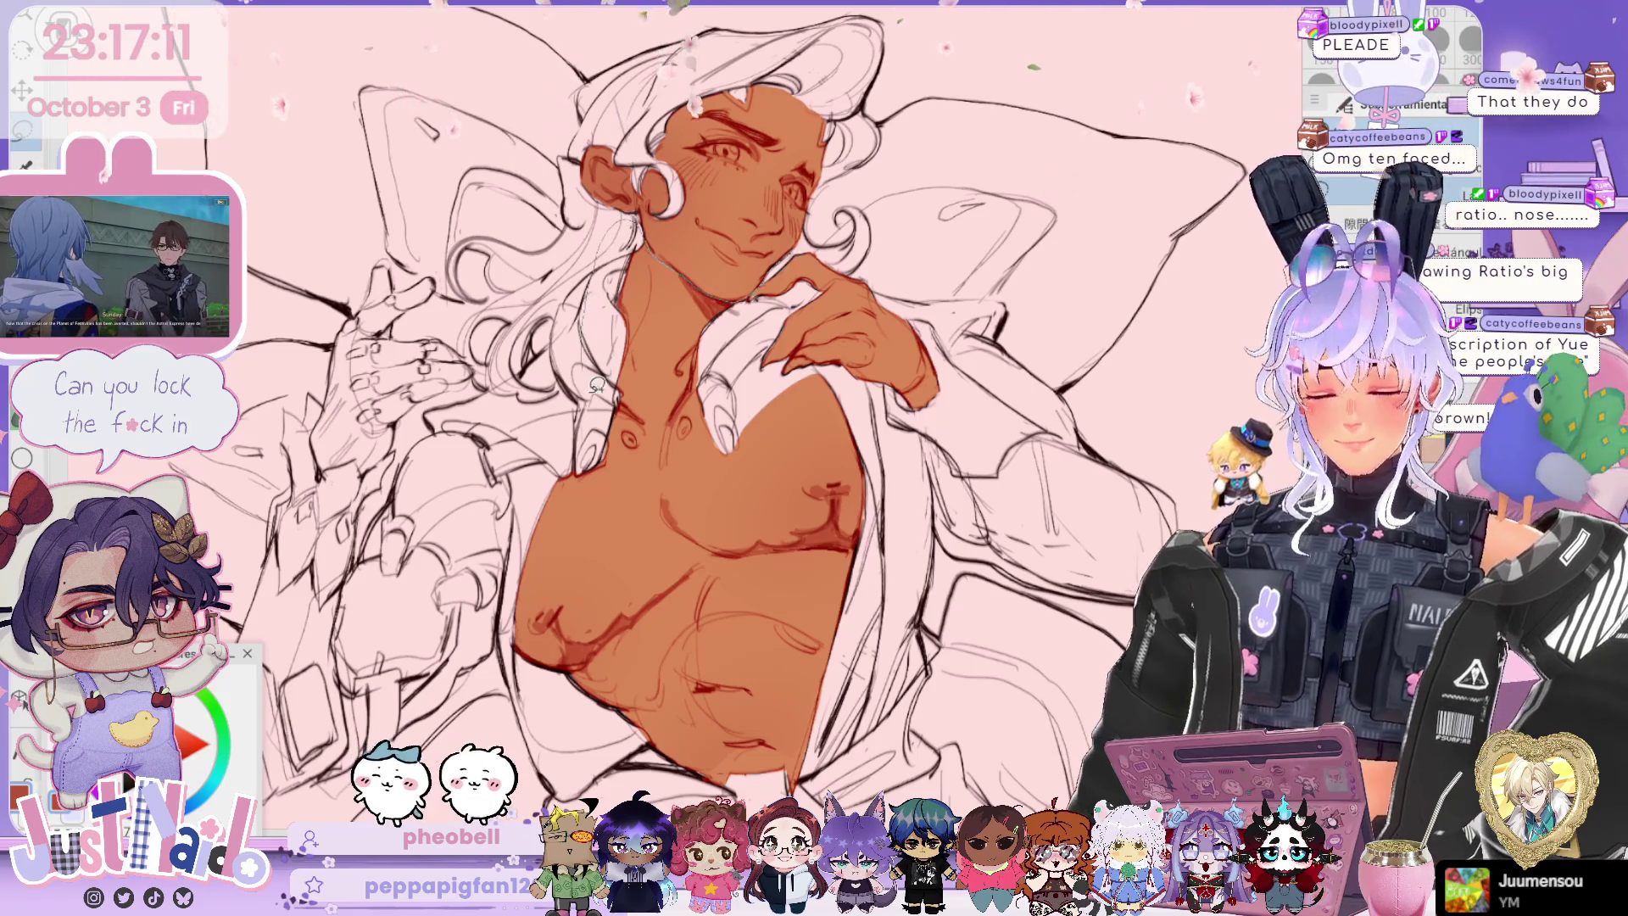
{"action": "left_click_drag", "start_coordinate": [858, 217], "coordinate": [856, 218]}
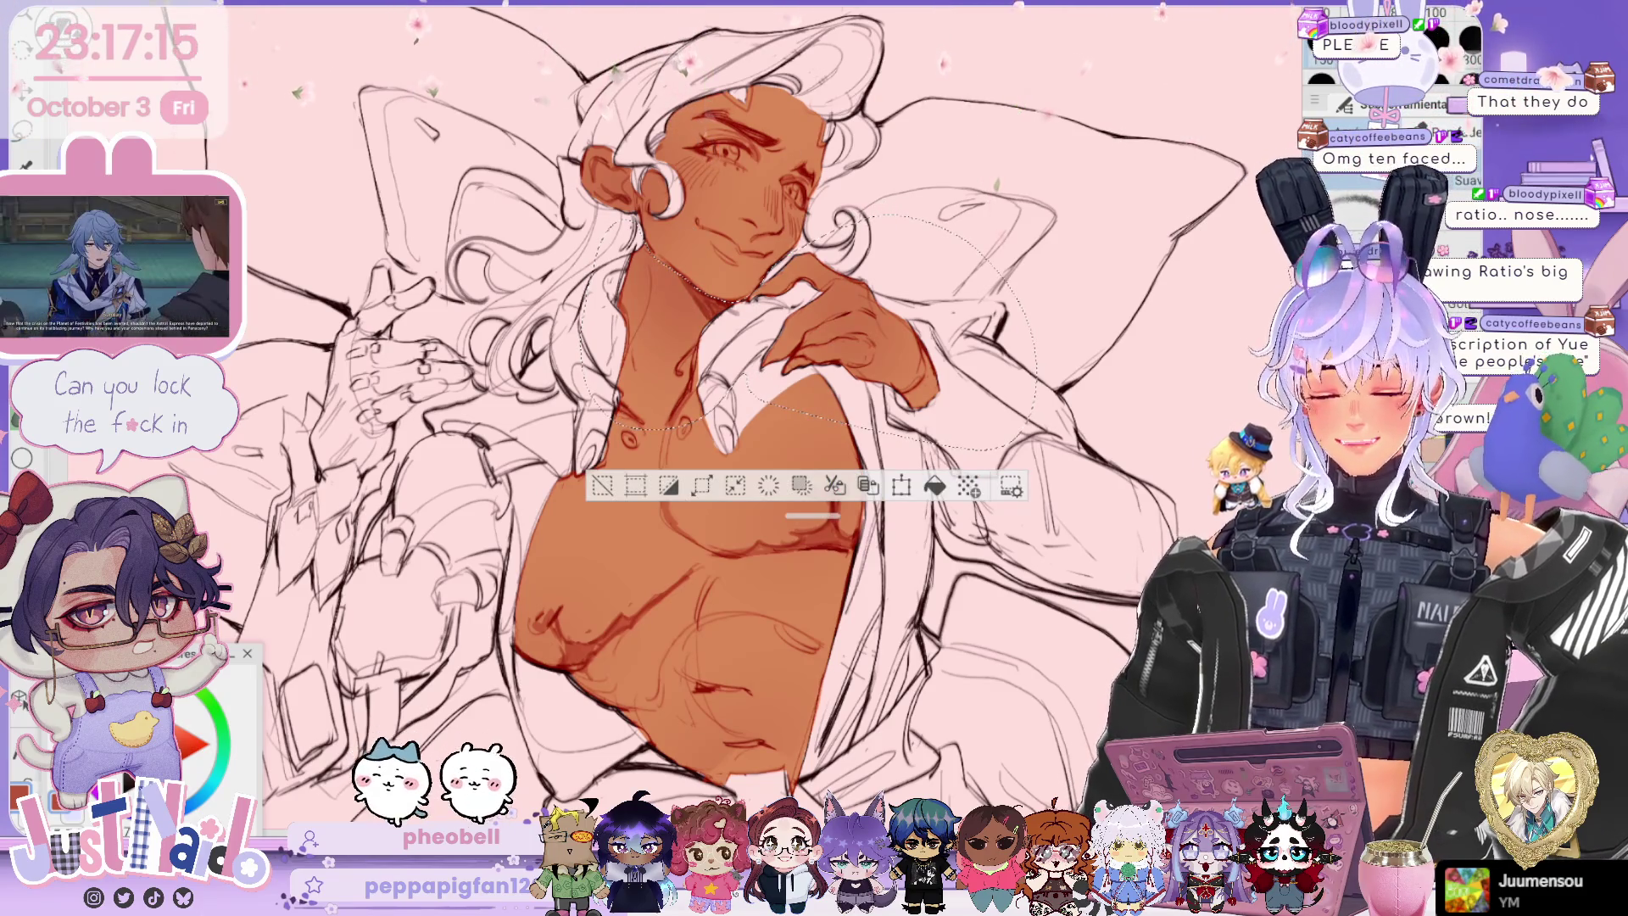
{"action": "left_click_drag", "start_coordinate": [991, 330], "coordinate": [966, 296]}
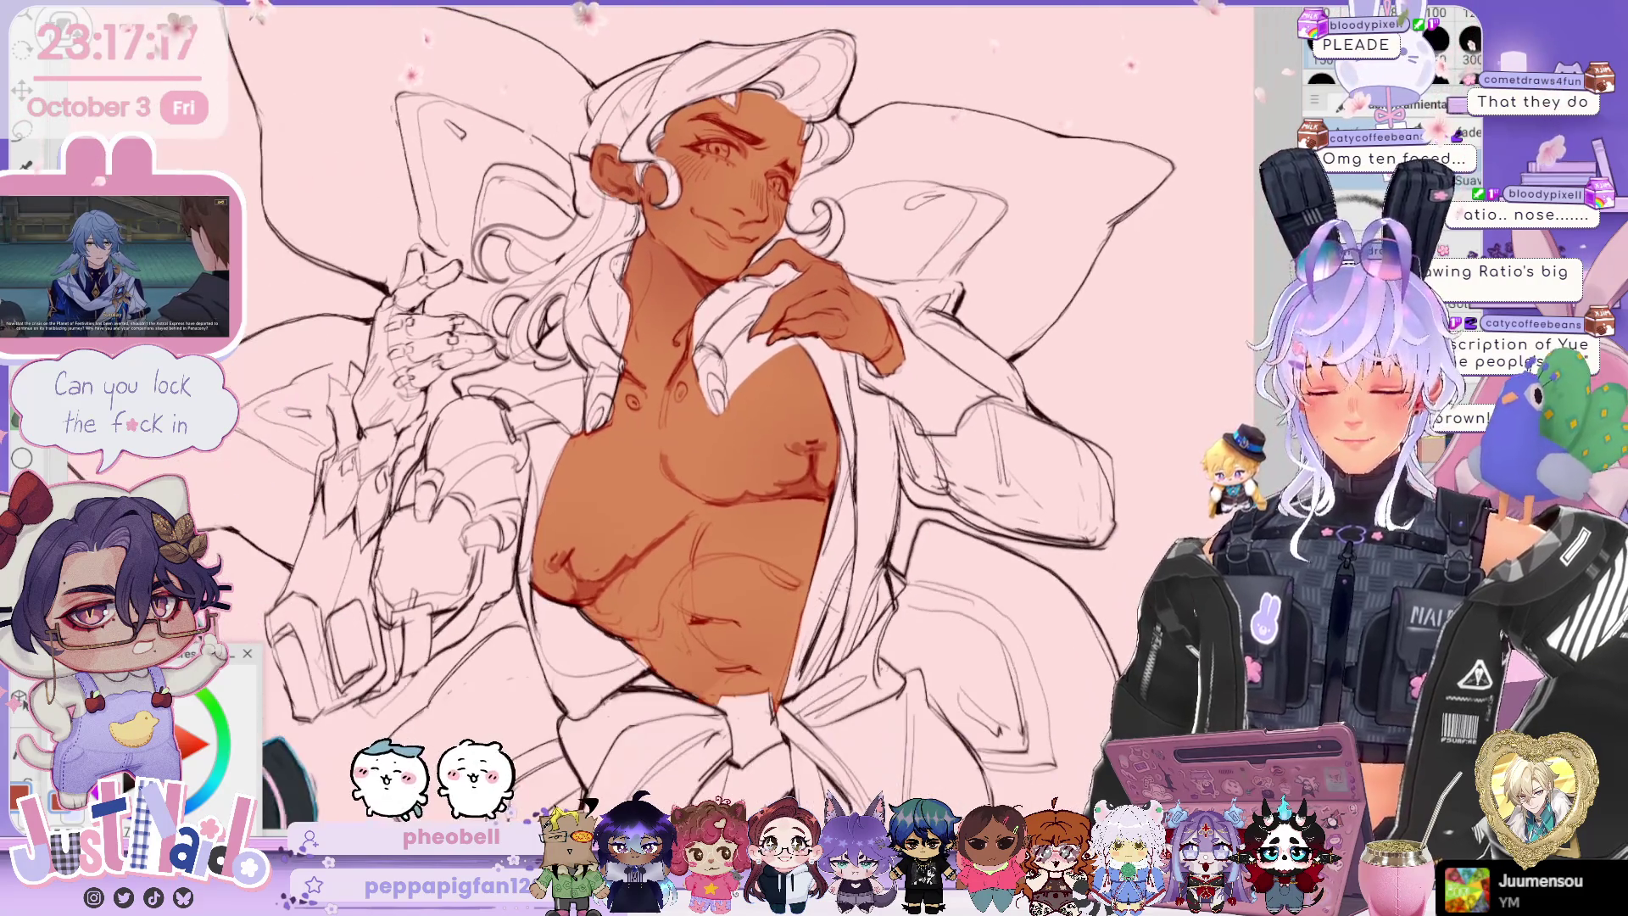
{"action": "scroll", "coordinate": [965, 295], "scroll_direction": "up", "scroll_amount": 3}
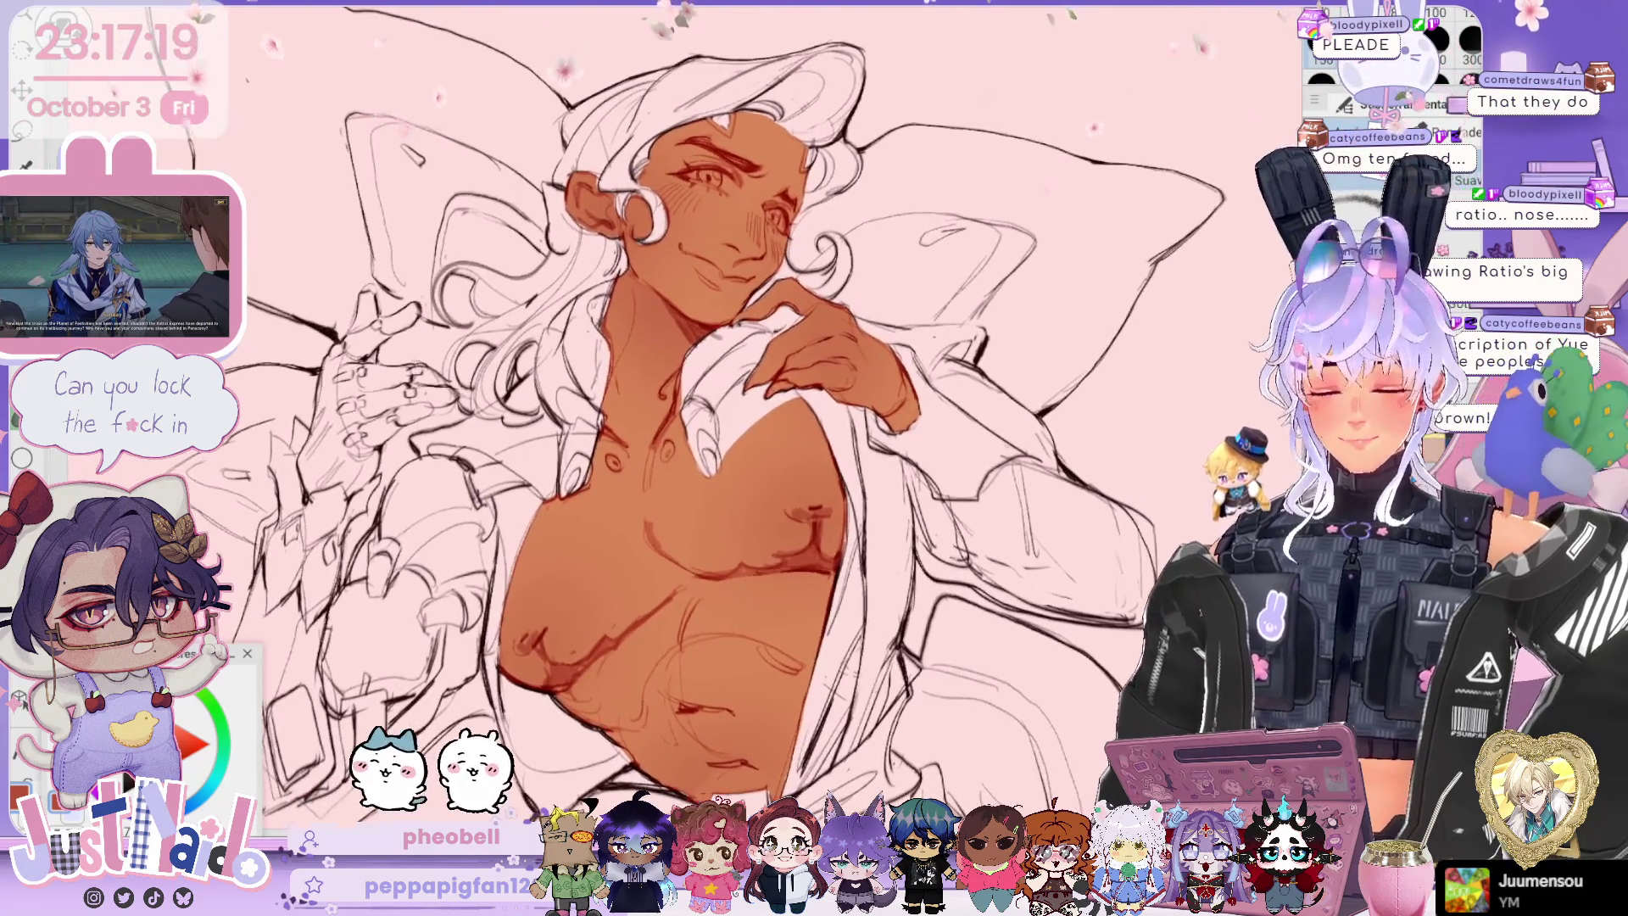
{"action": "left_click_drag", "start_coordinate": [764, 424], "coordinate": [738, 442]}
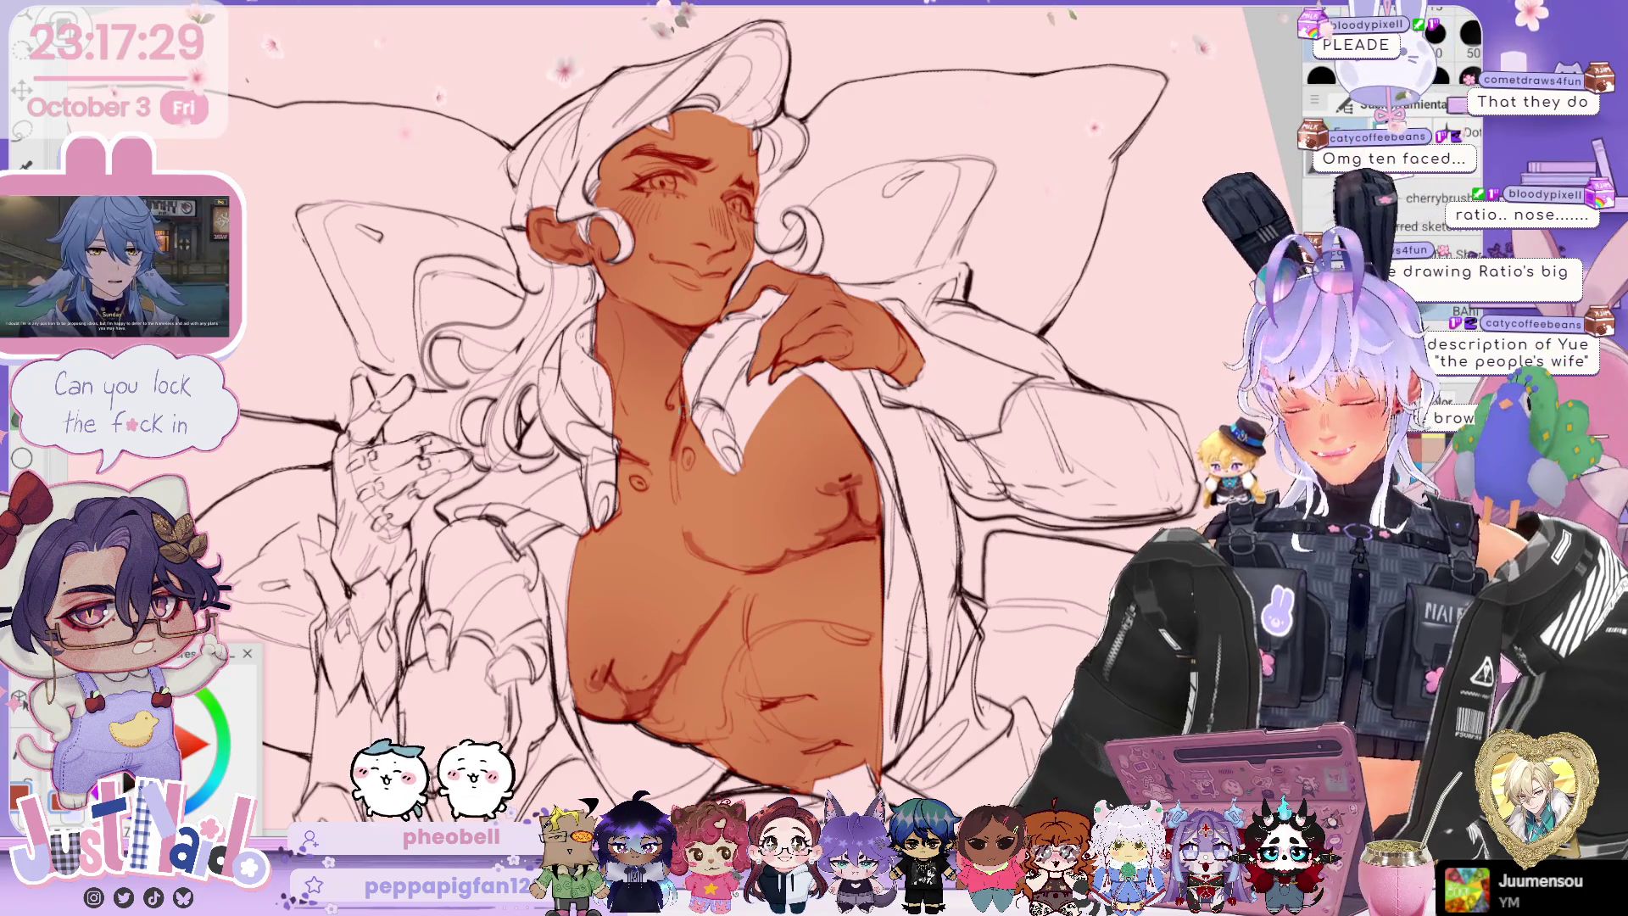
{"action": "scroll", "coordinate": [678, 415], "scroll_direction": "up", "scroll_amount": 5}
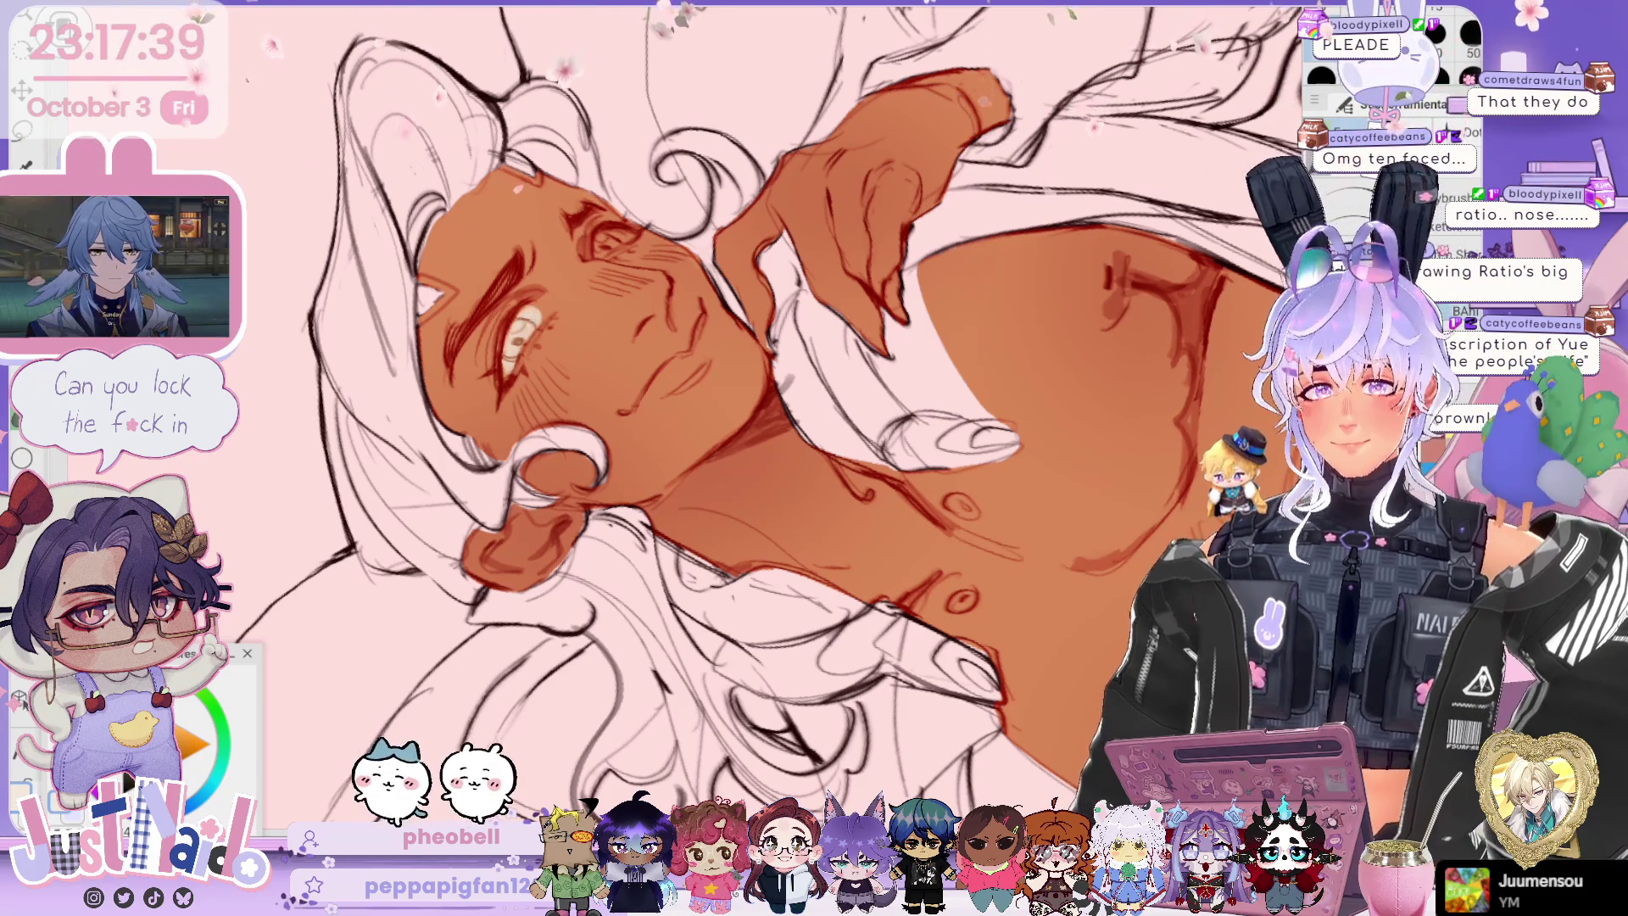
{"action": "scroll", "coordinate": [763, 416], "scroll_direction": "down", "scroll_amount": 2}
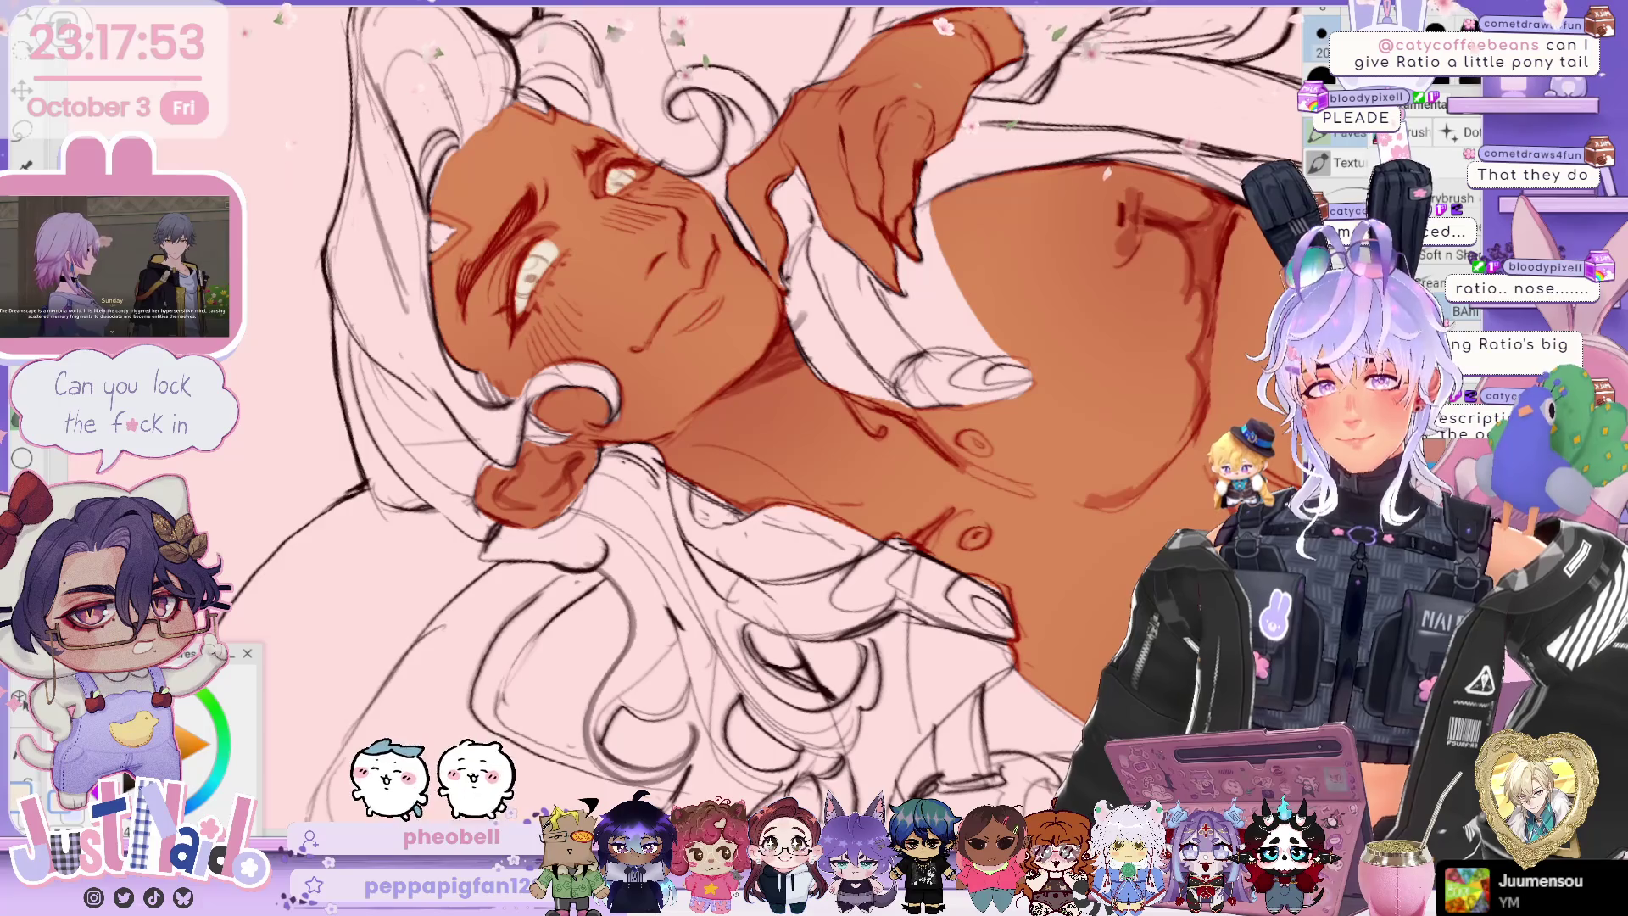
{"action": "left_click_drag", "start_coordinate": [763, 423], "coordinate": [848, 339]}
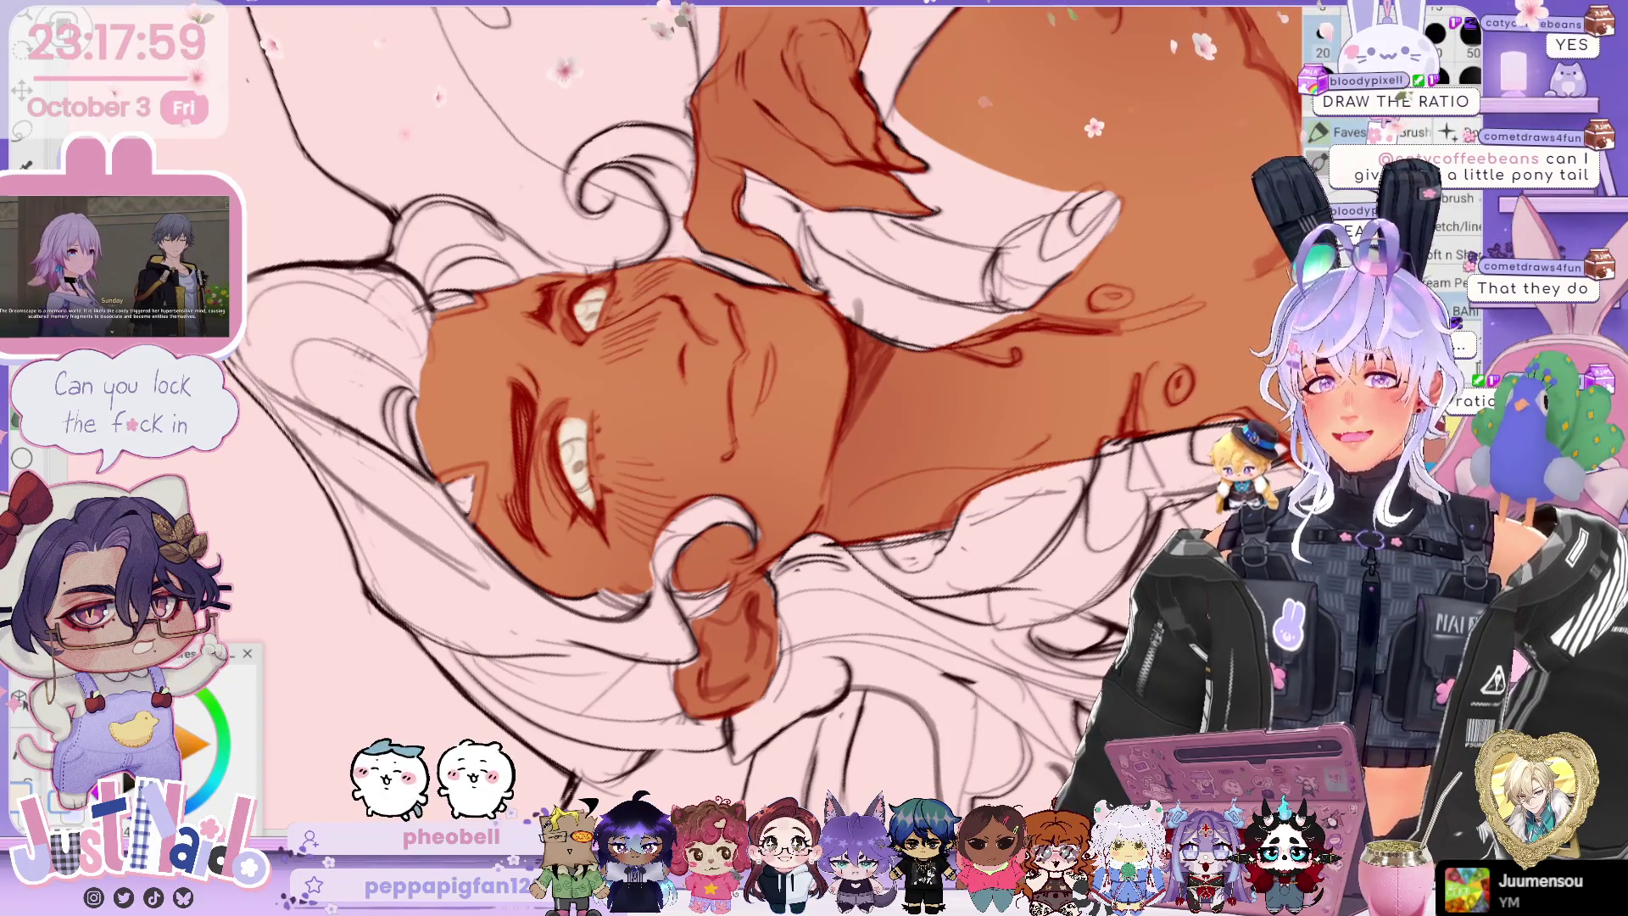
{"action": "mouse_move", "coordinate": [848, 339]}
{"action": "left_mouse_down"}
{"action": "mouse_move", "coordinate": [830, 356]}
{"action": "mouse_move", "coordinate": [865, 381]}
{"action": "left_mouse_up"}
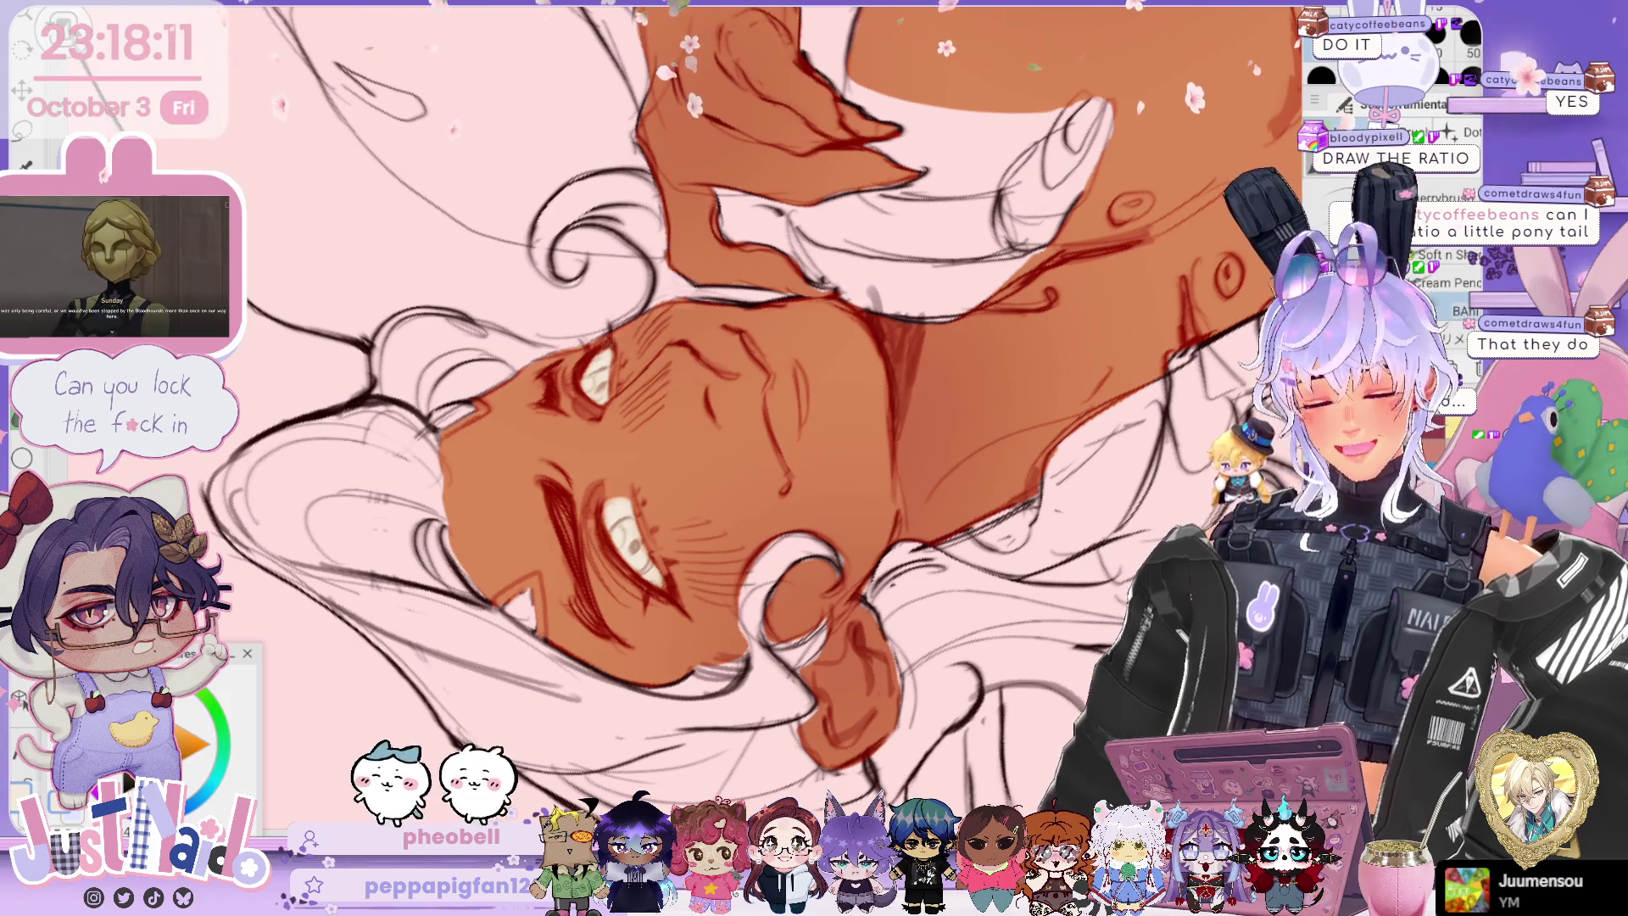
{"action": "key", "text": "End"}
{"action": "key", "text": "End"}
{"action": "key", "text": "End"}
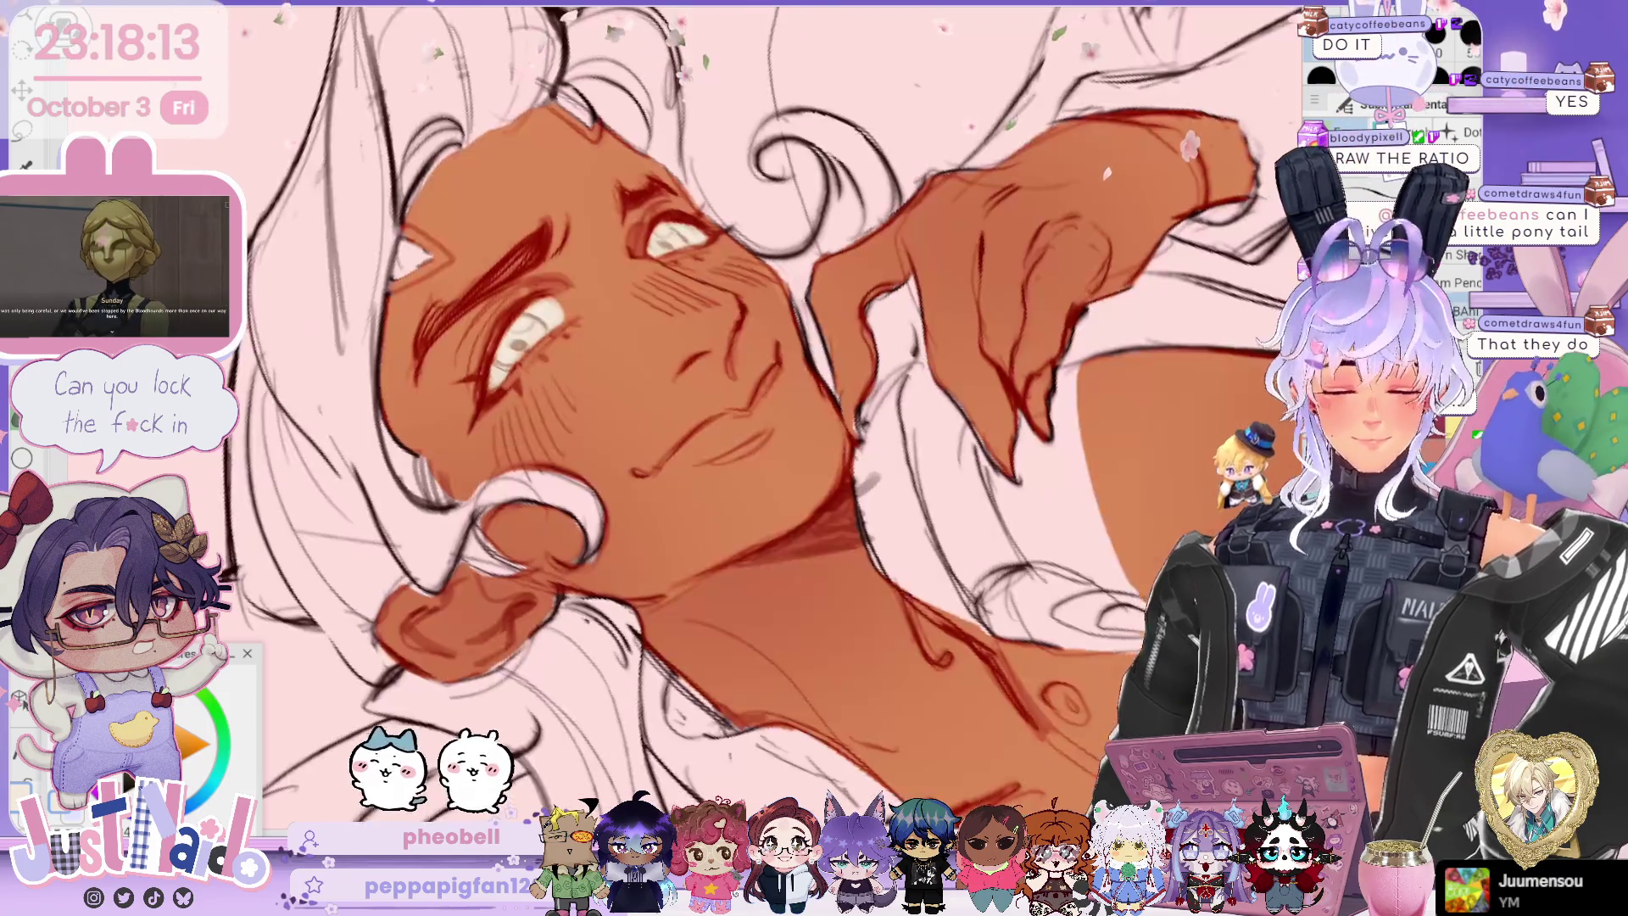
Step: Turn the canvas with the rotation shortcuts while painting the irises, then reset it upright
{"action": "key", "text": "End"}
{"action": "key", "text": "End"}
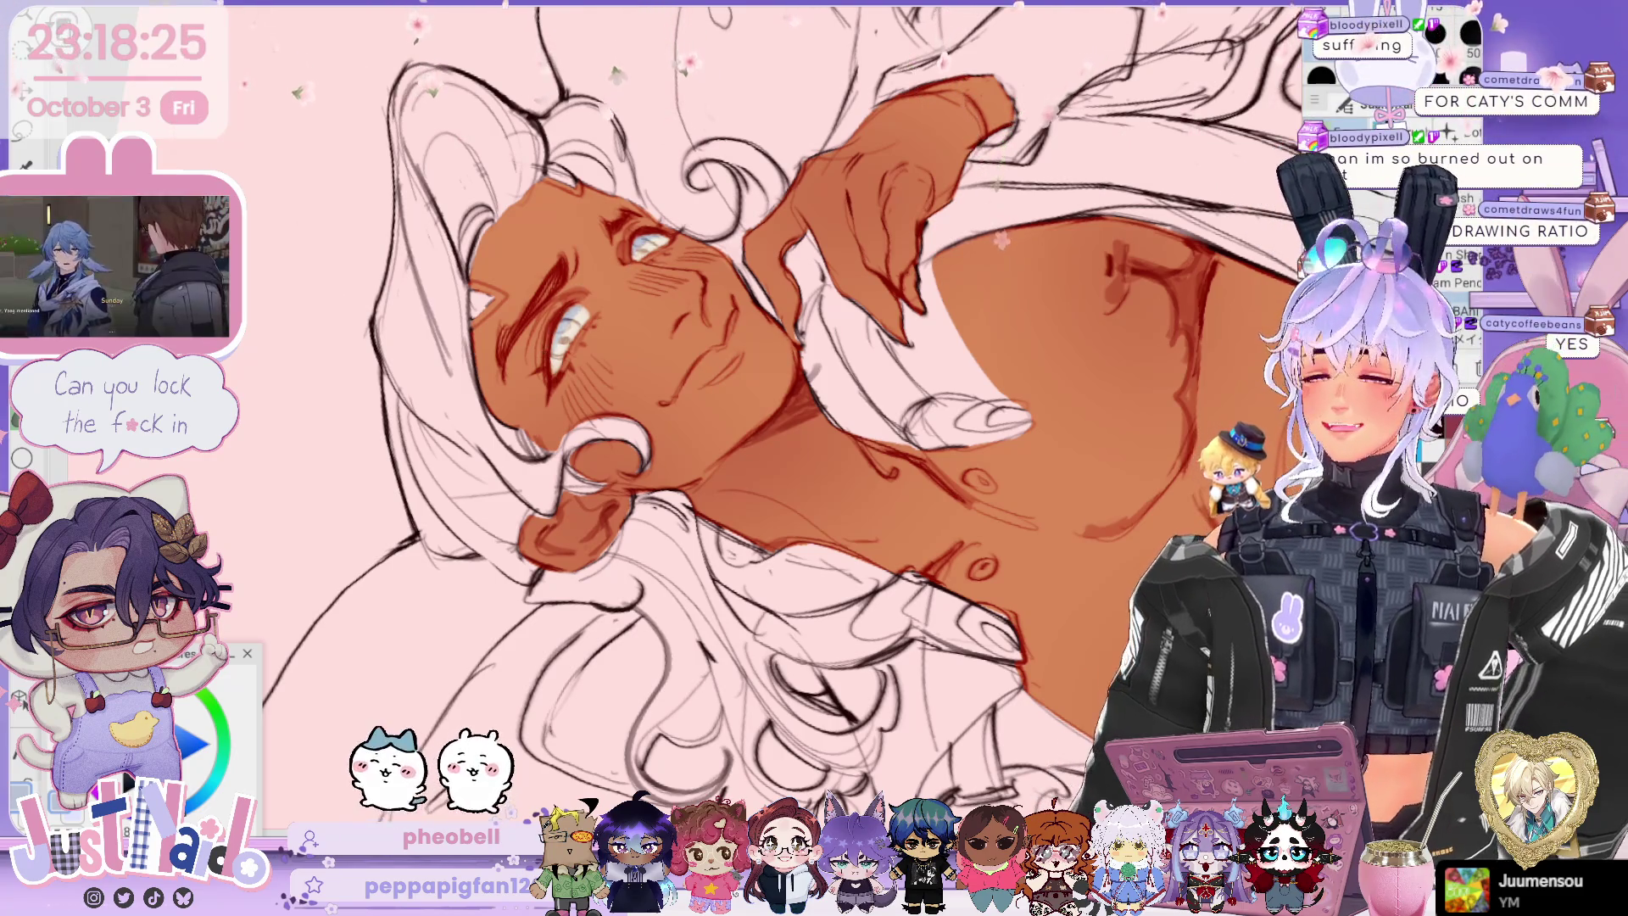
{"action": "key", "text": "Home"}
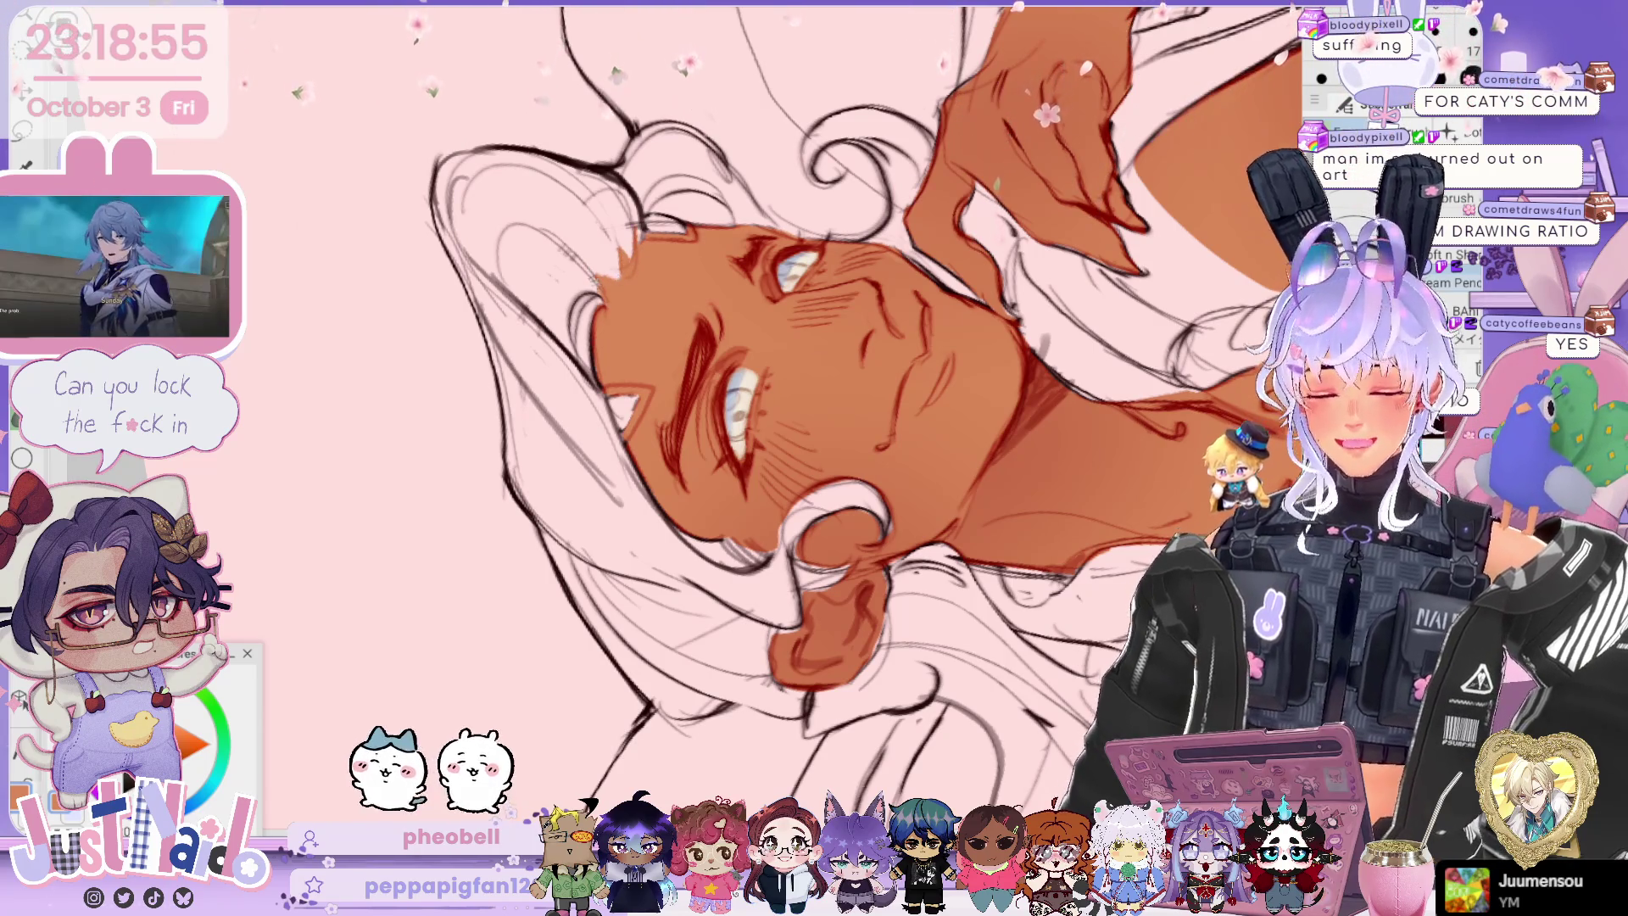
{"action": "key", "text": "ctrl+0"}
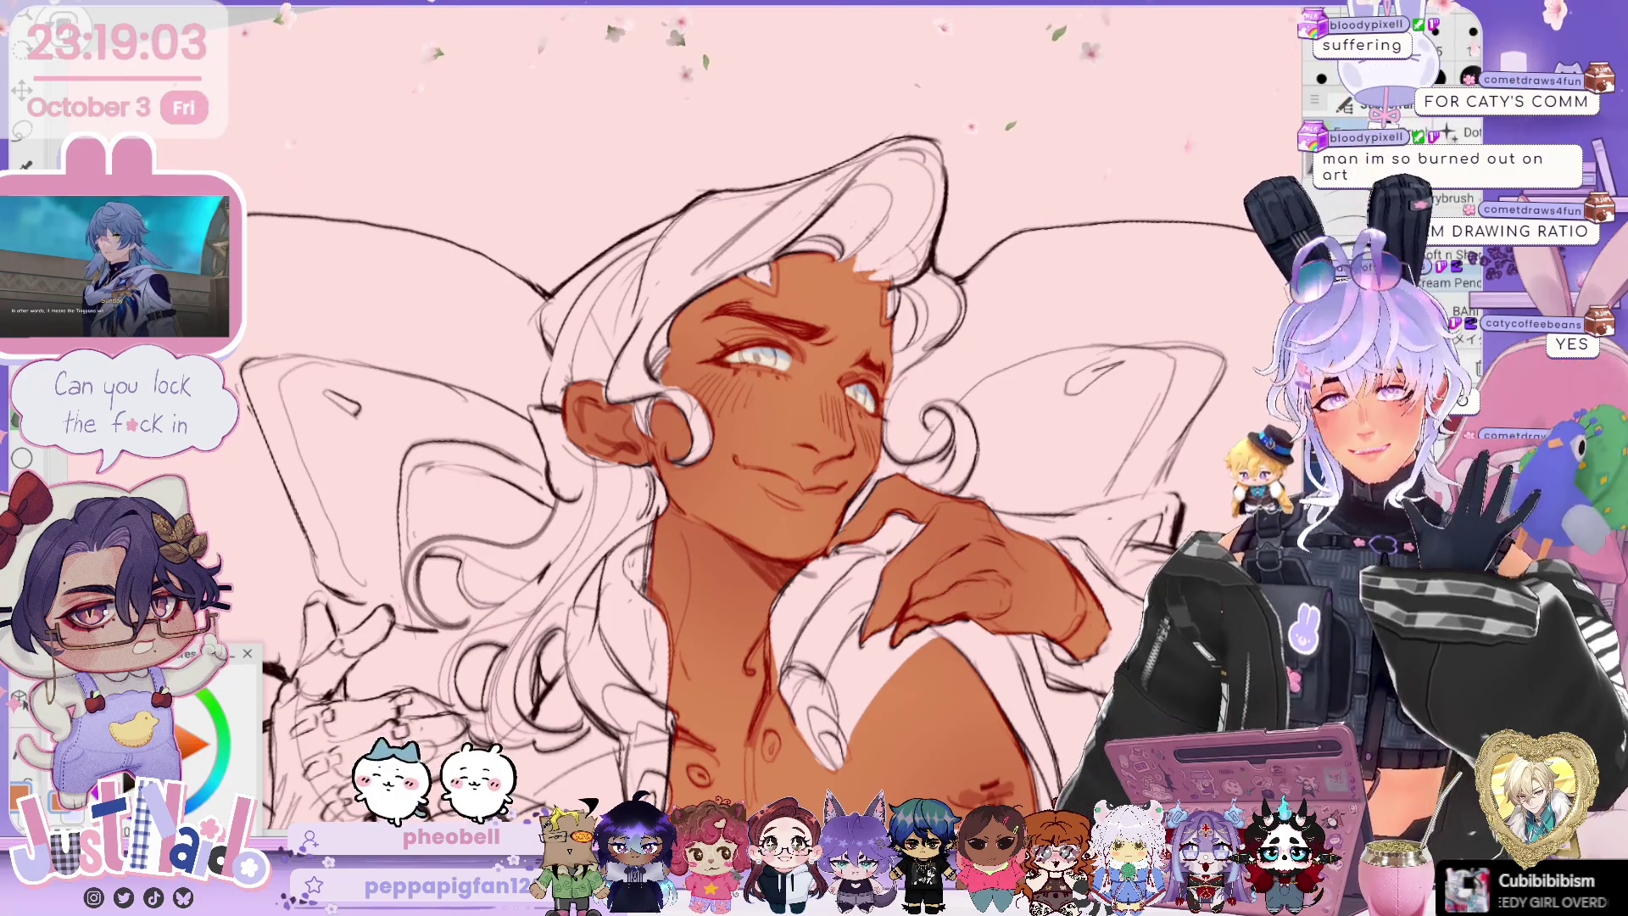
{"action": "mouse_move", "coordinate": [1009, 484]}
{"action": "left_mouse_down"}
{"action": "mouse_move", "coordinate": [895, 335]}
{"action": "mouse_move", "coordinate": [941, 255]}
{"action": "left_mouse_up"}
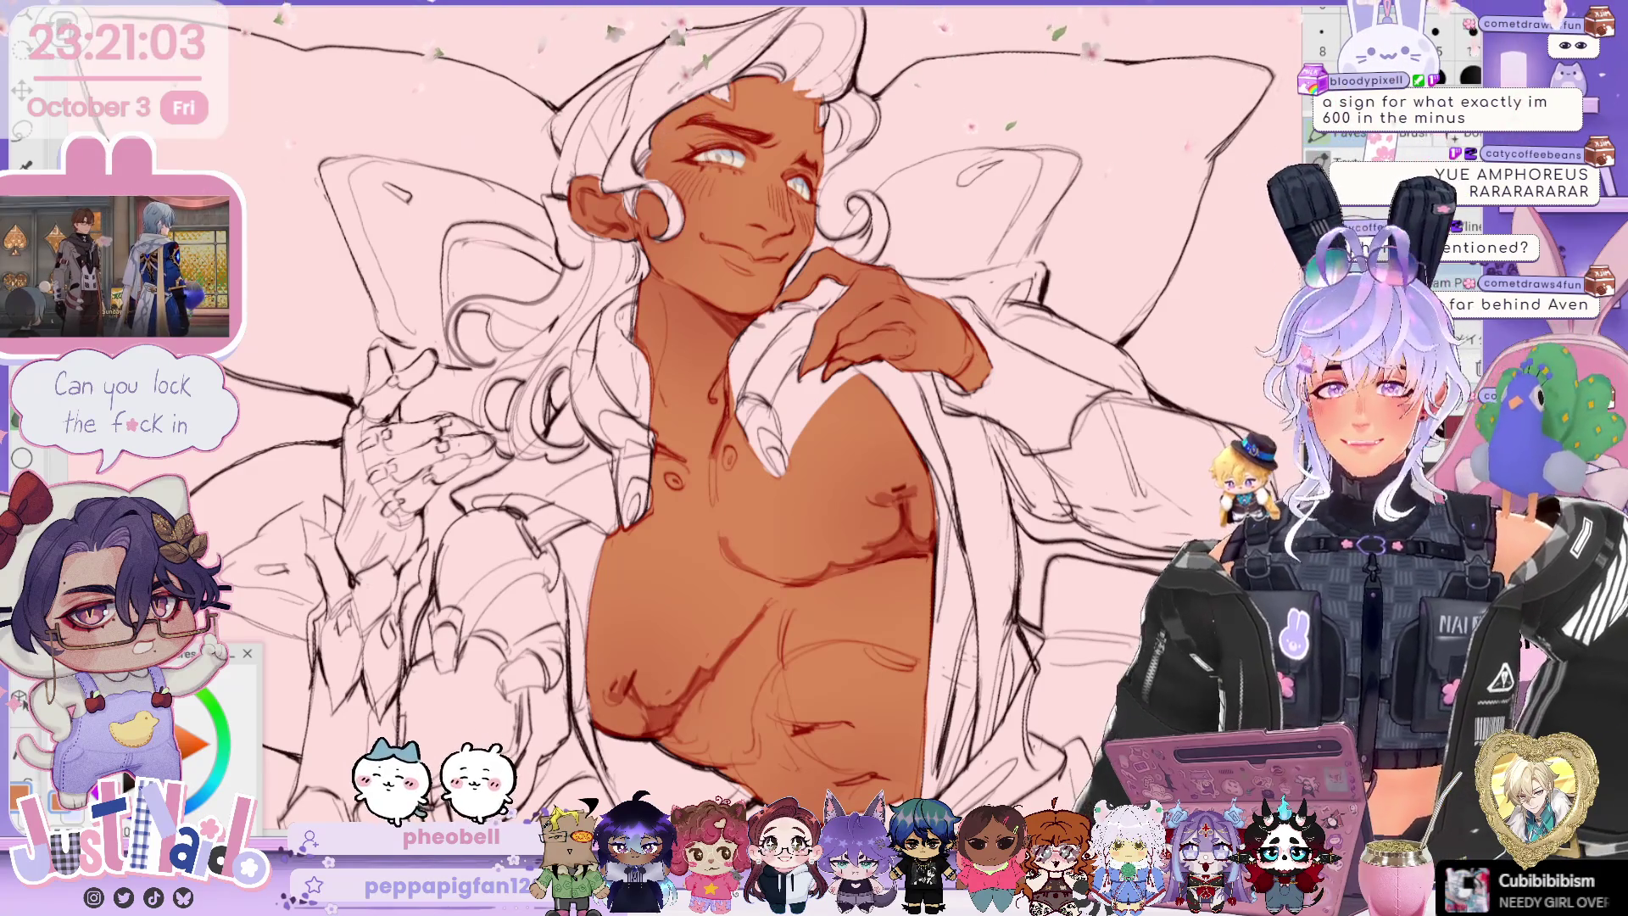
{"action": "mouse_move", "coordinate": [1006, 332]}
{"action": "left_mouse_down"}
{"action": "mouse_move", "coordinate": [1017, 298]}
{"action": "mouse_move", "coordinate": [1044, 357]}
{"action": "left_mouse_up"}
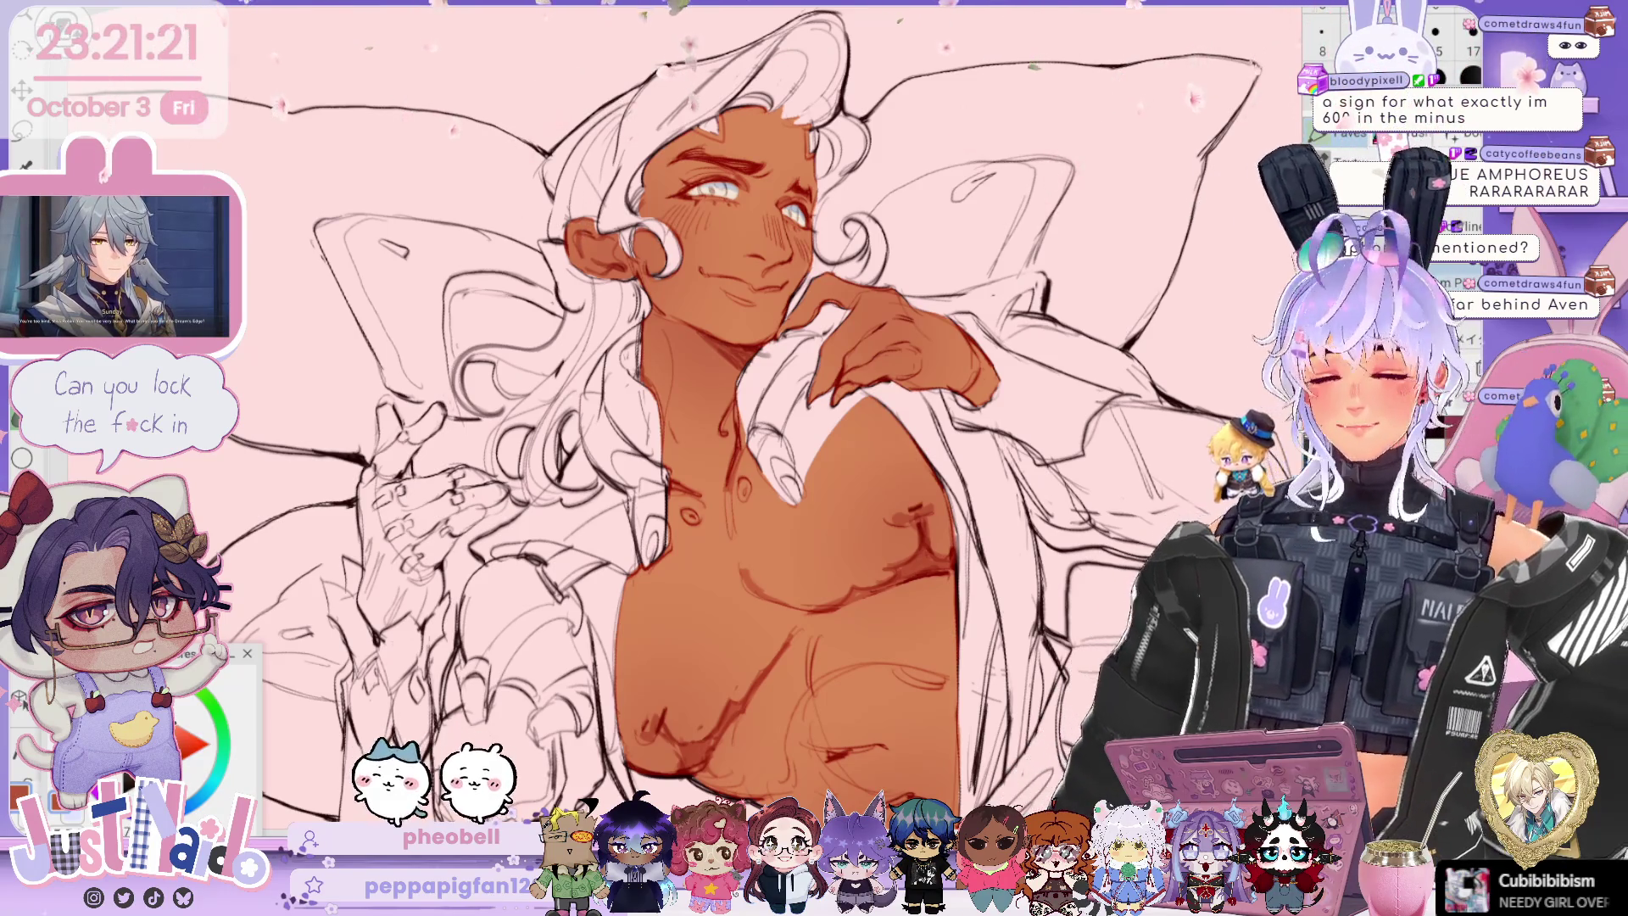
{"action": "scroll", "coordinate": [769, 147], "scroll_direction": "up", "scroll_amount": 5}
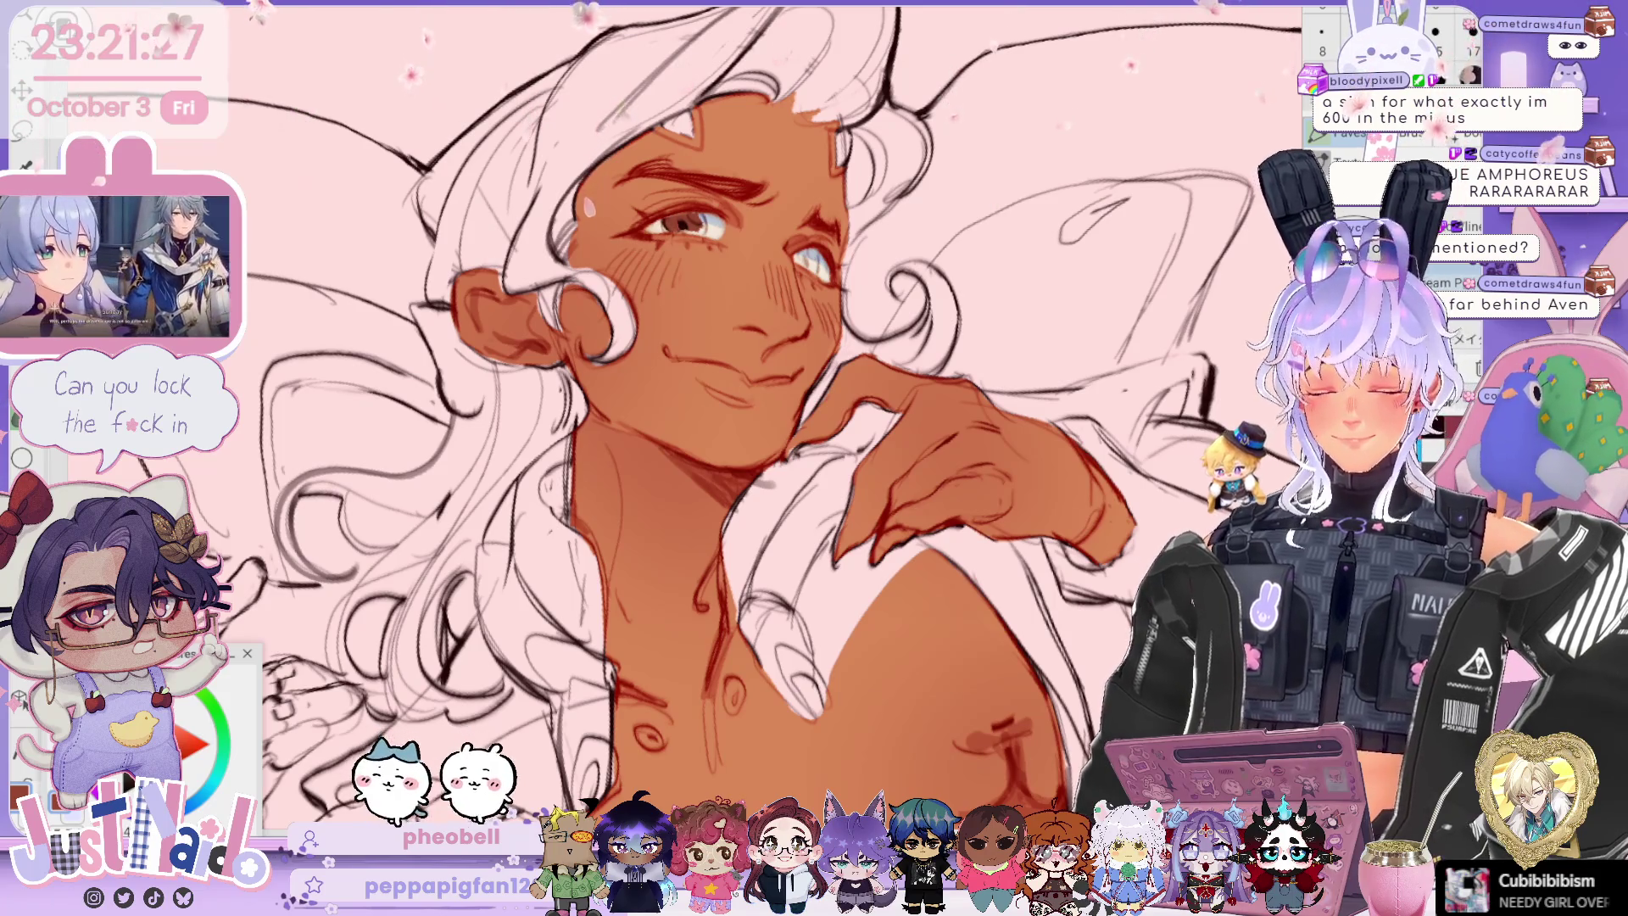
Step: Zoom in and out around the eye, cheek and nose while refining the red-brown shading
{"action": "scroll", "coordinate": [678, 416], "scroll_direction": "up", "scroll_amount": 3}
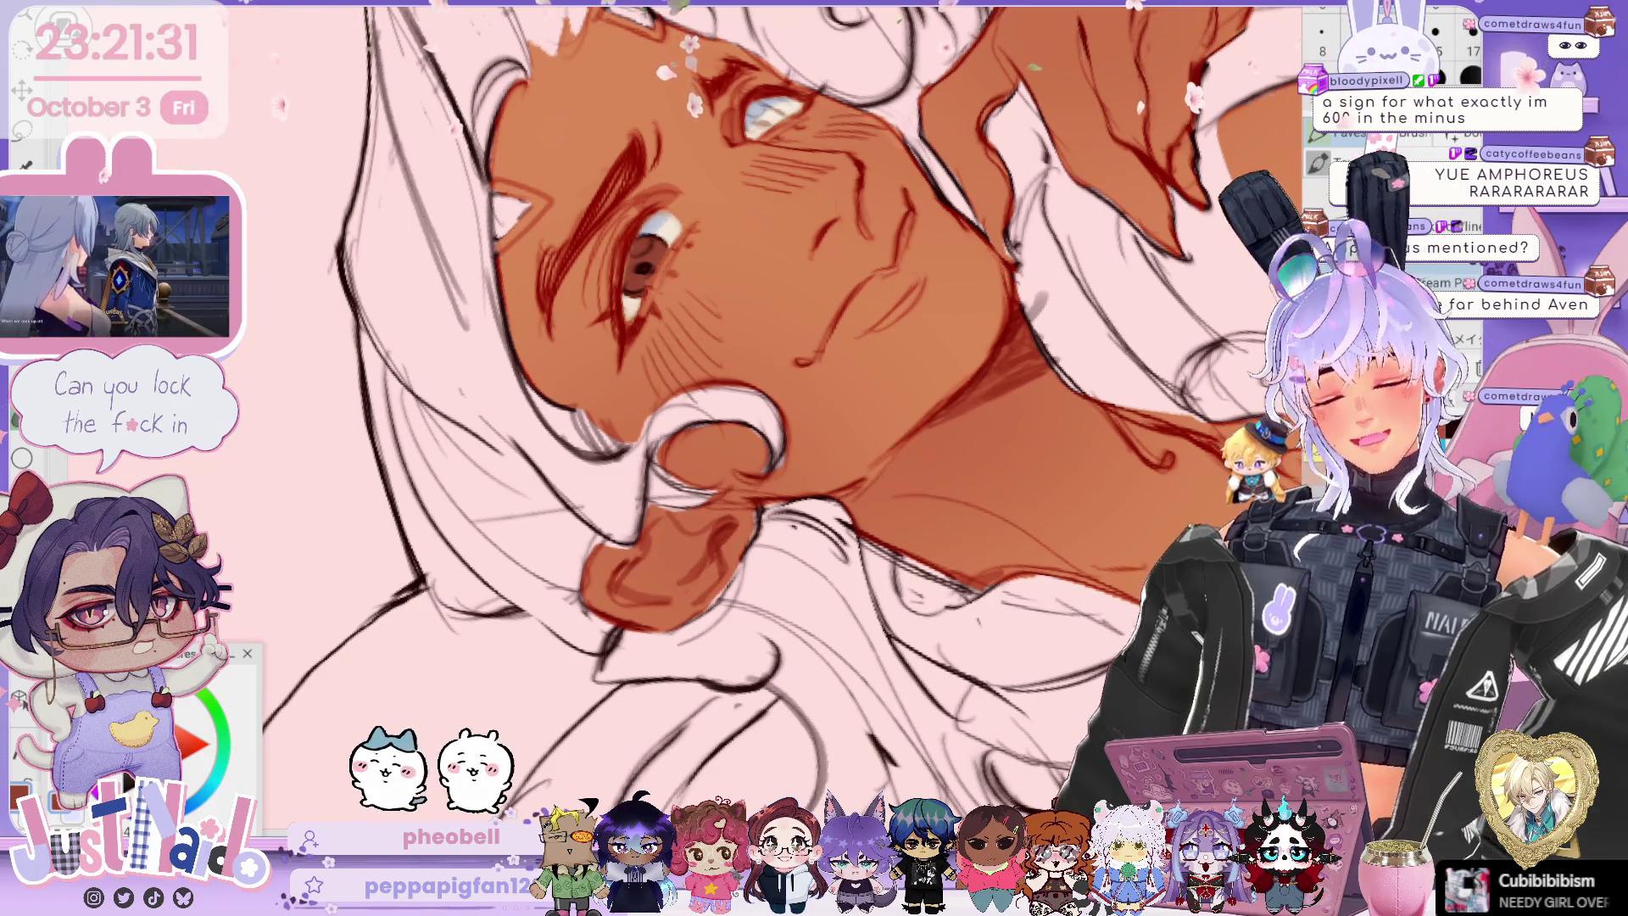
{"action": "scroll", "coordinate": [763, 417], "scroll_direction": "down", "scroll_amount": 3}
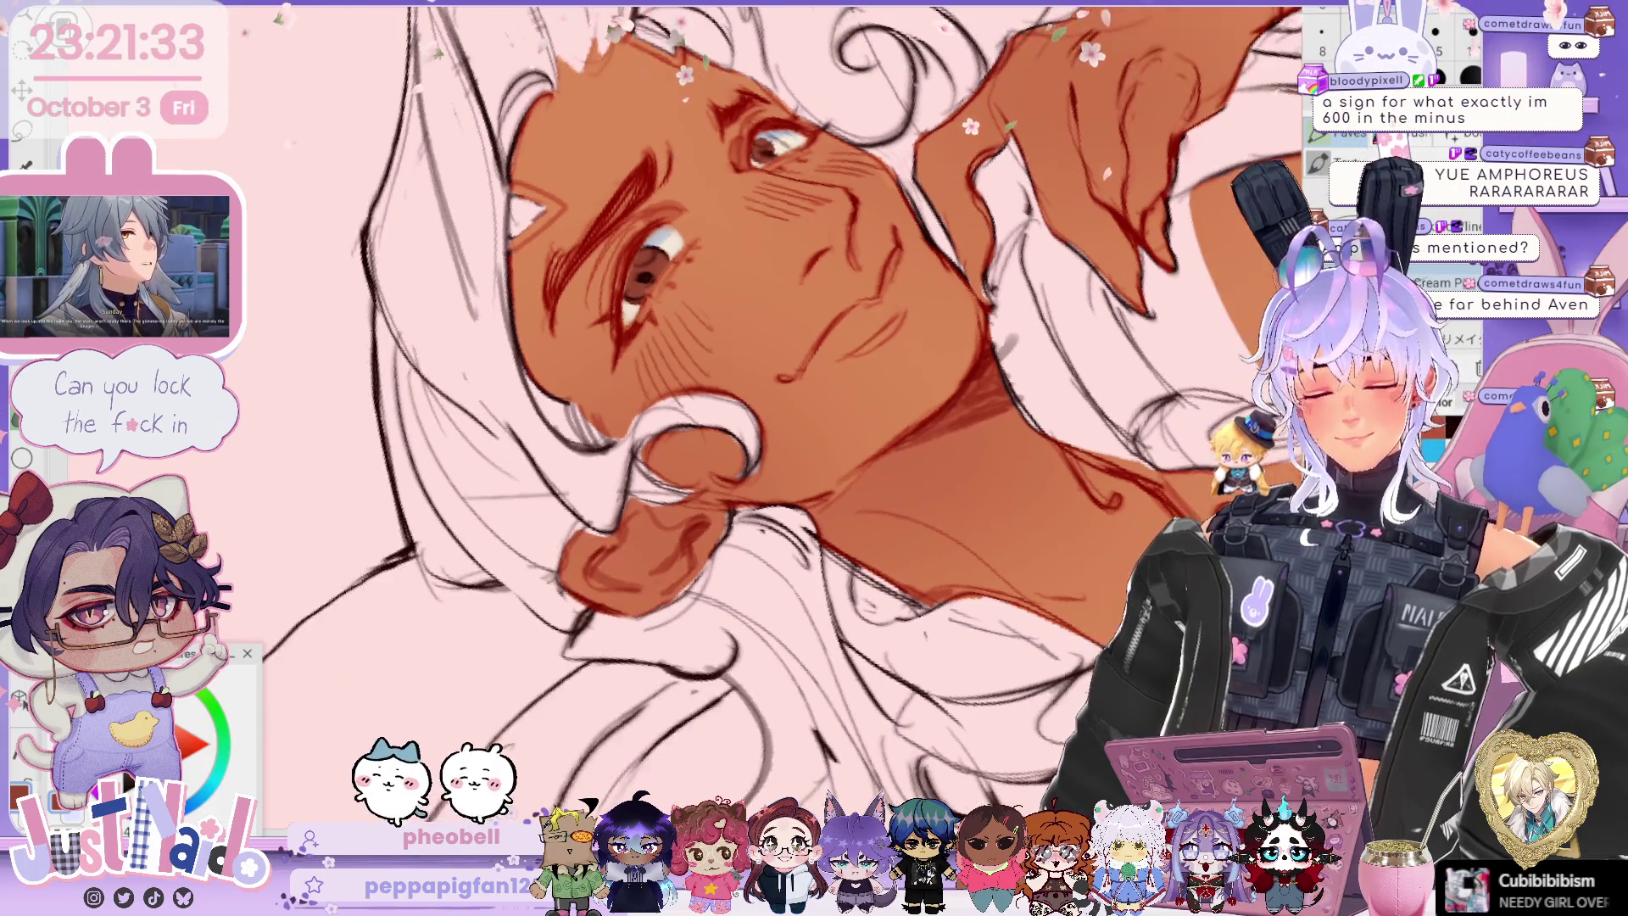
{"action": "scroll", "coordinate": [729, 151], "scroll_direction": "up", "scroll_amount": 1}
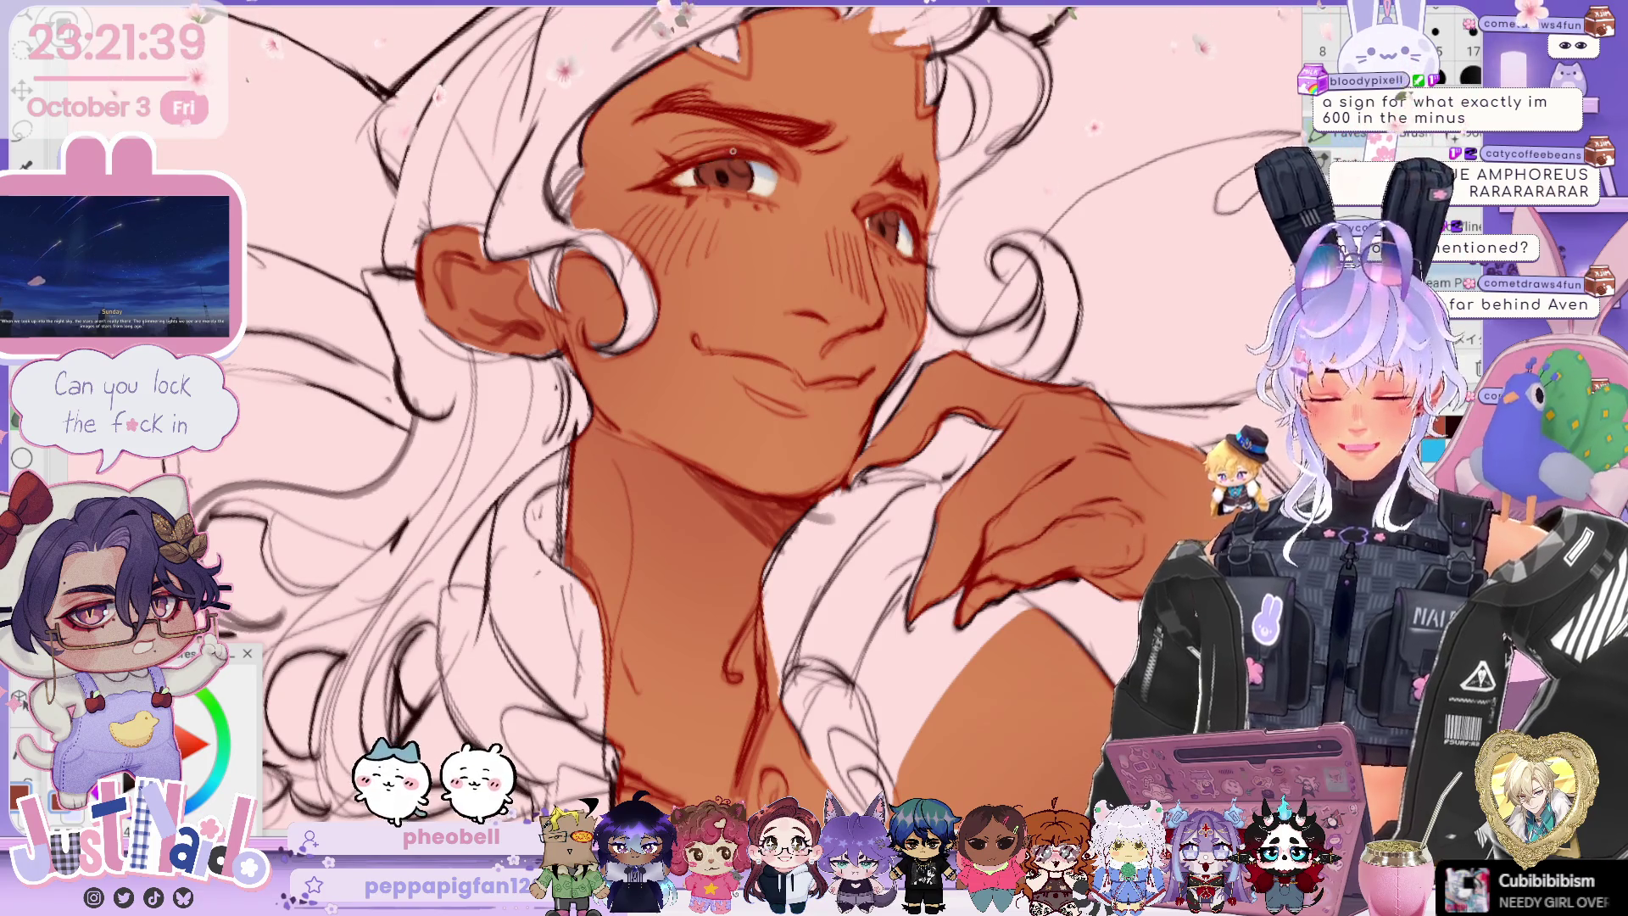
{"action": "scroll", "coordinate": [732, 151], "scroll_direction": "down", "scroll_amount": 3}
{"action": "scroll", "coordinate": [732, 152], "scroll_direction": "up", "scroll_amount": 5}
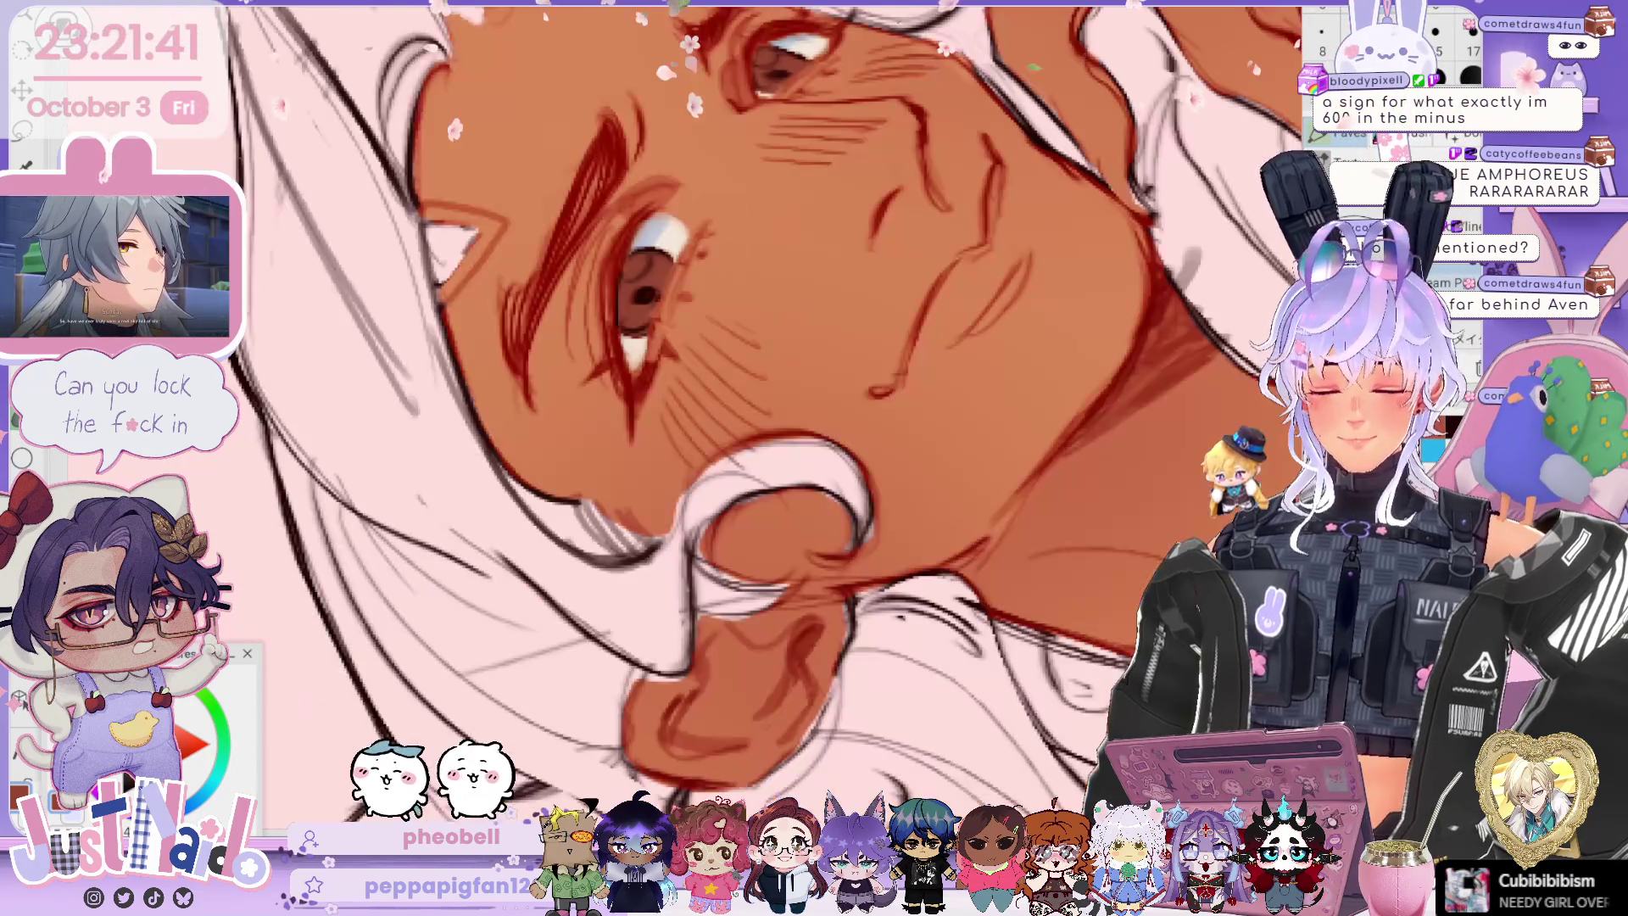
{"action": "left_click_drag", "start_coordinate": [729, 339], "coordinate": [762, 348]}
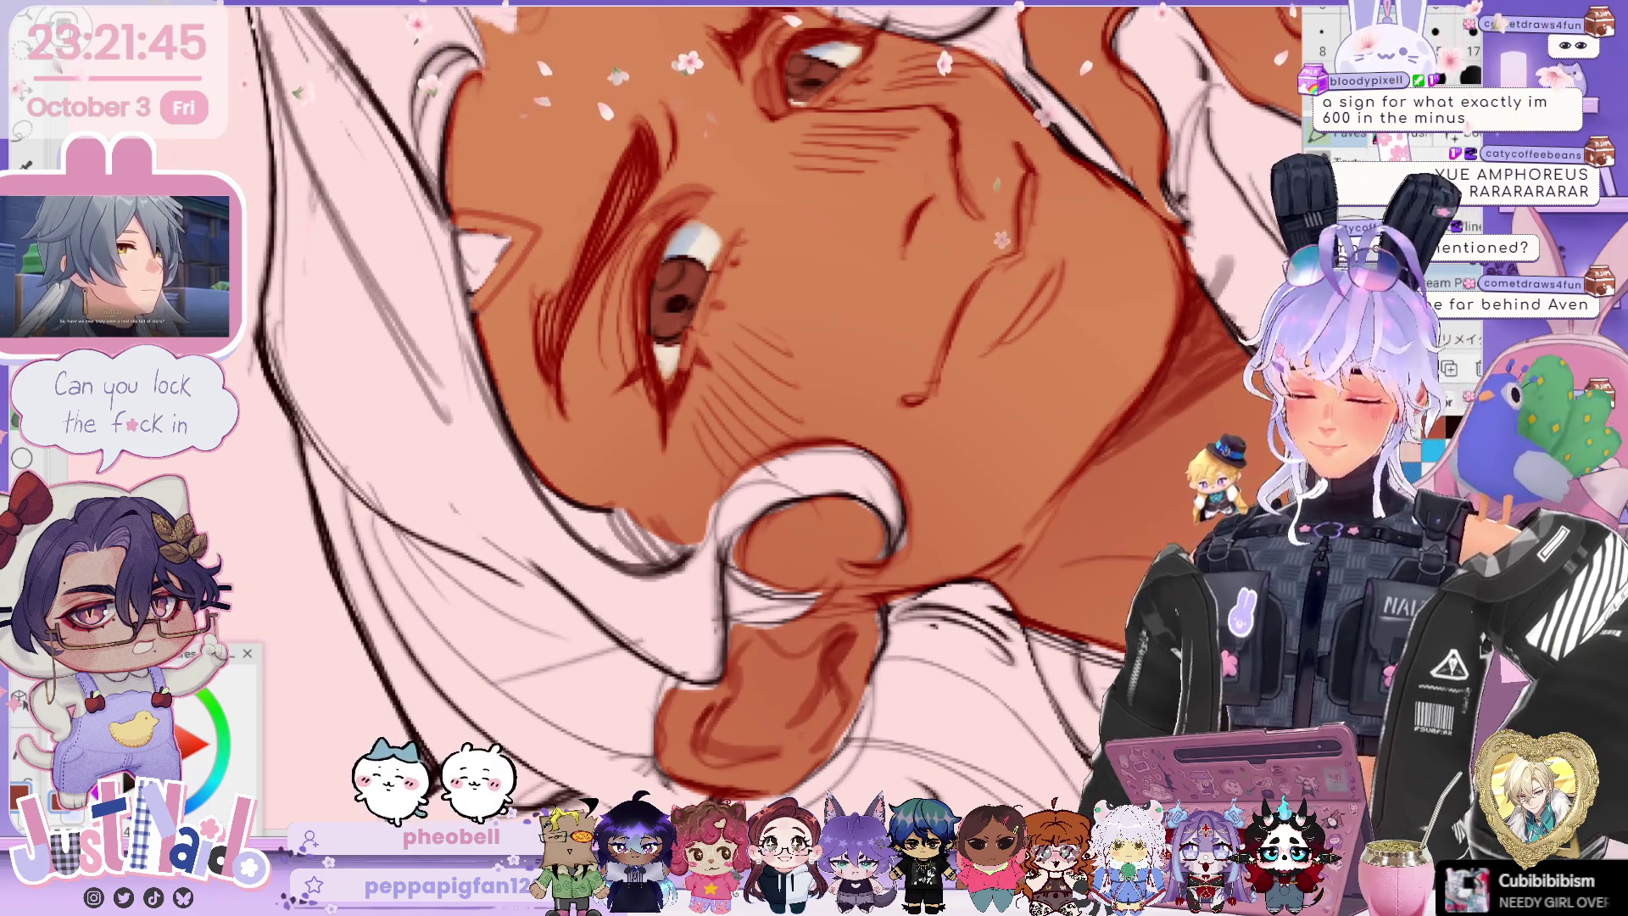
{"action": "scroll", "coordinate": [687, 416], "scroll_direction": "down", "scroll_amount": 2}
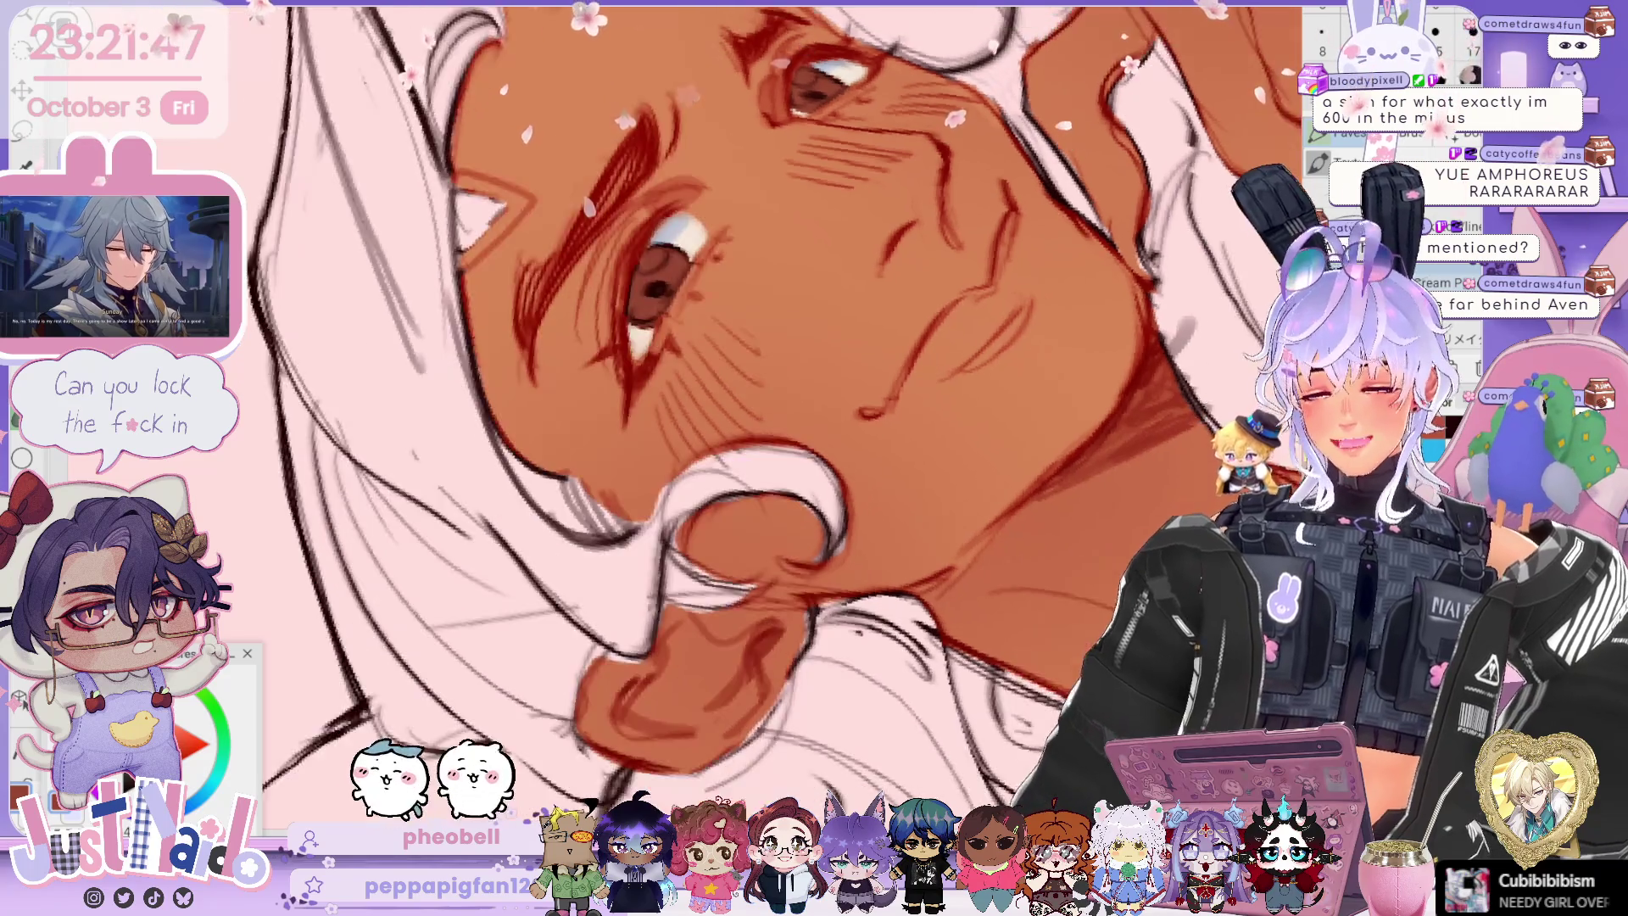
{"action": "scroll", "coordinate": [747, 416], "scroll_direction": "down", "scroll_amount": 2}
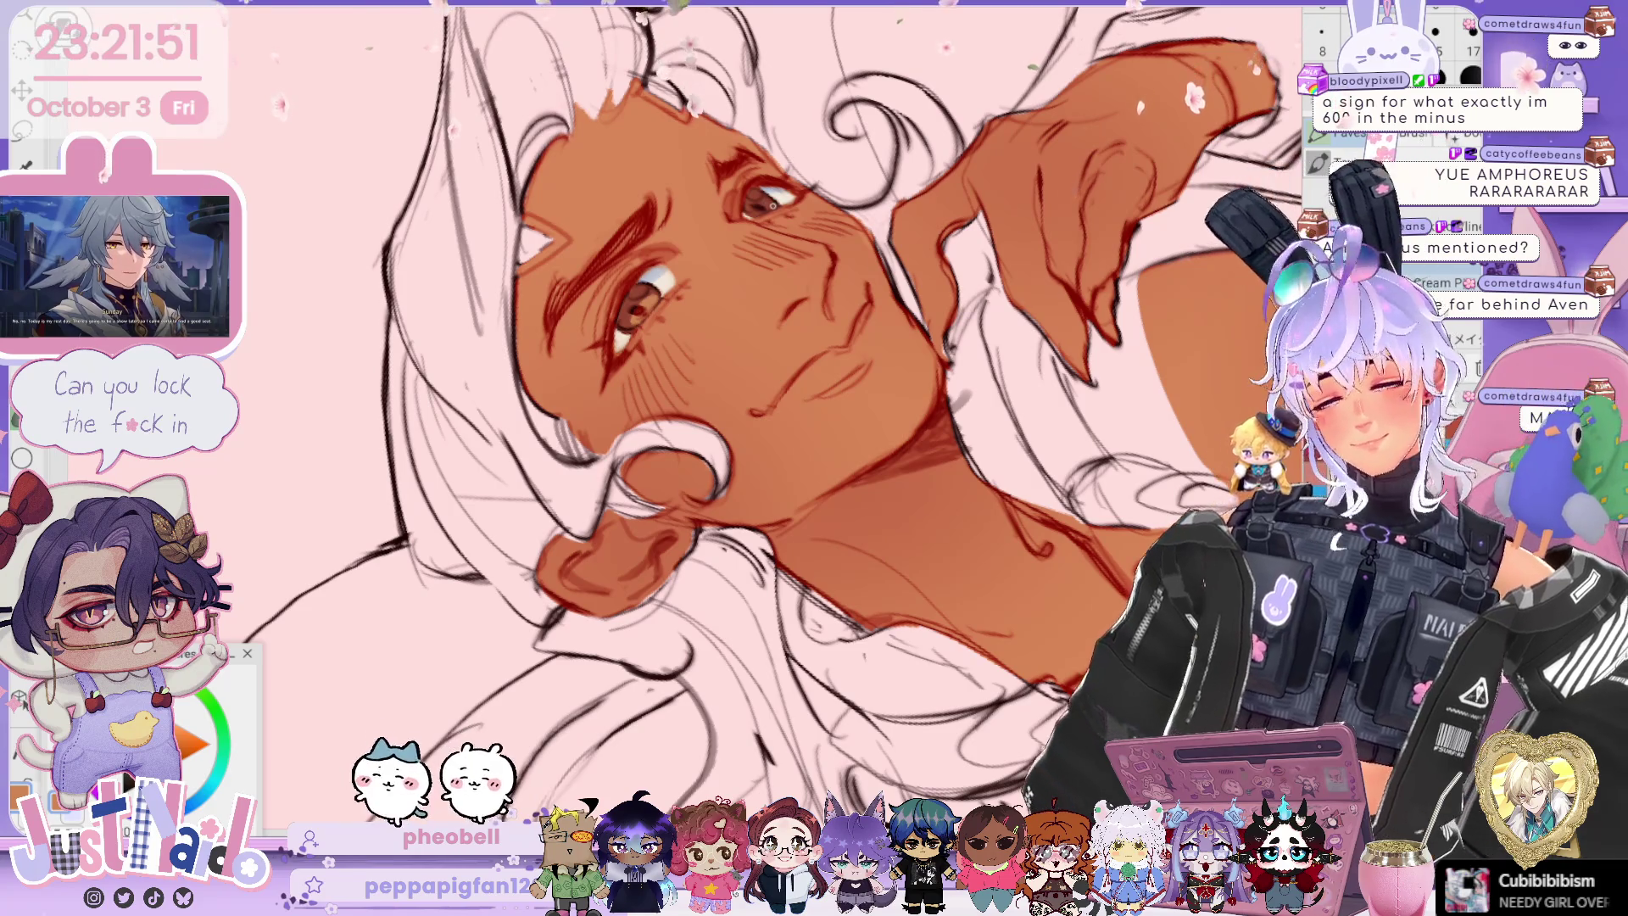
{"action": "scroll", "coordinate": [686, 416], "scroll_direction": "up", "scroll_amount": 2}
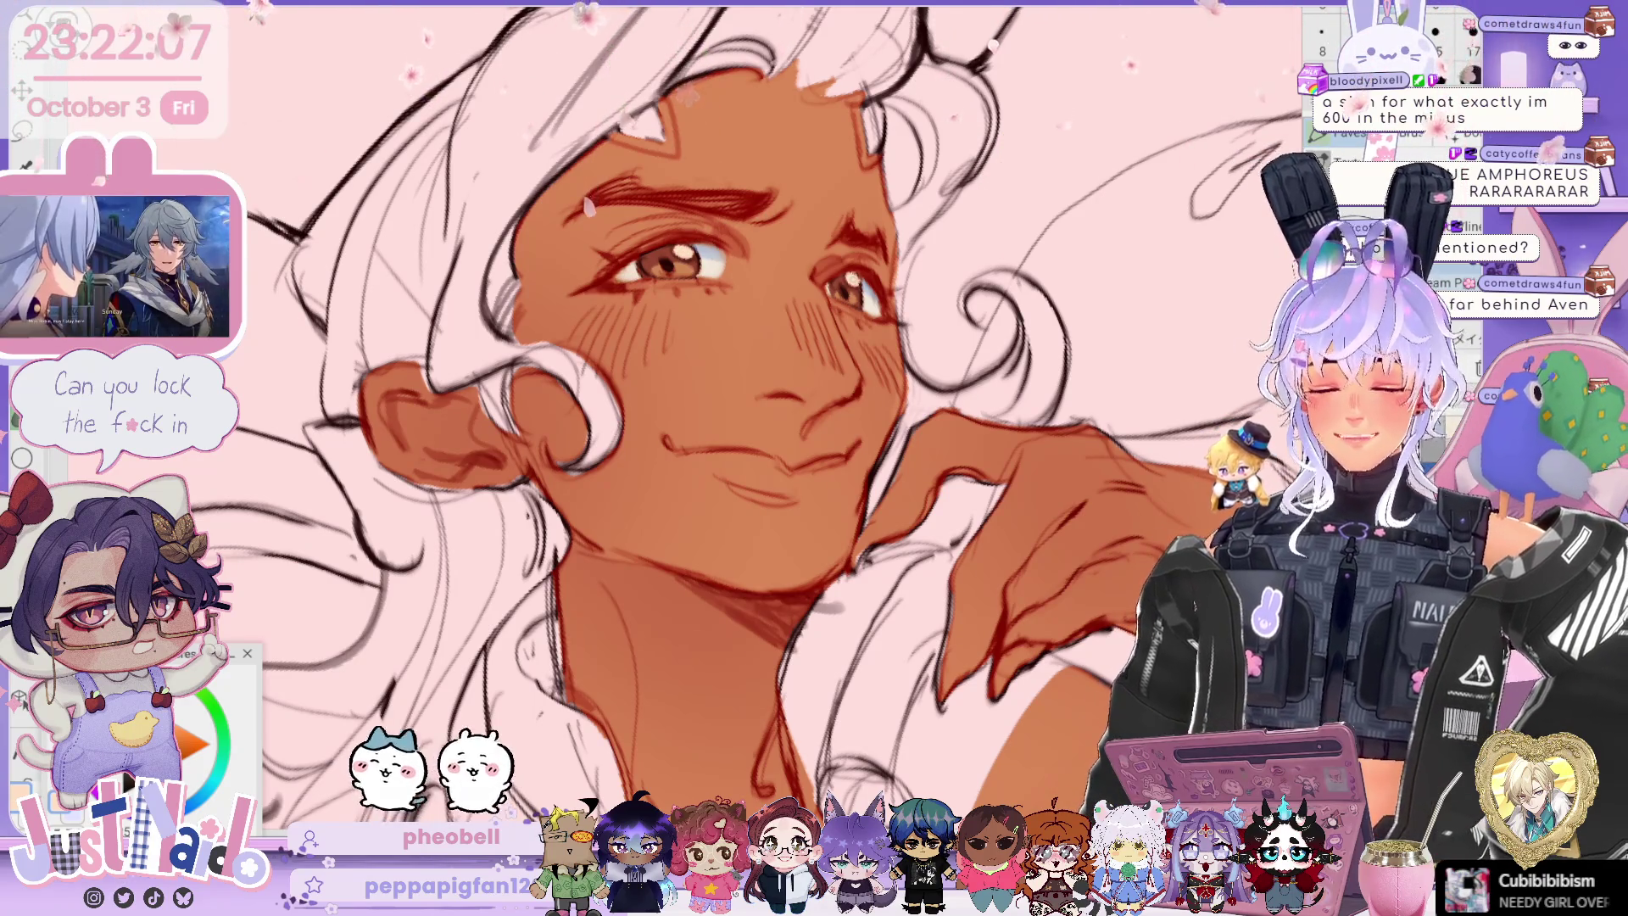
Step: Rotate and zoom the view onto the reclining torso to shade chest and collarbone
{"action": "scroll", "coordinate": [746, 417], "scroll_direction": "down", "scroll_amount": 3}
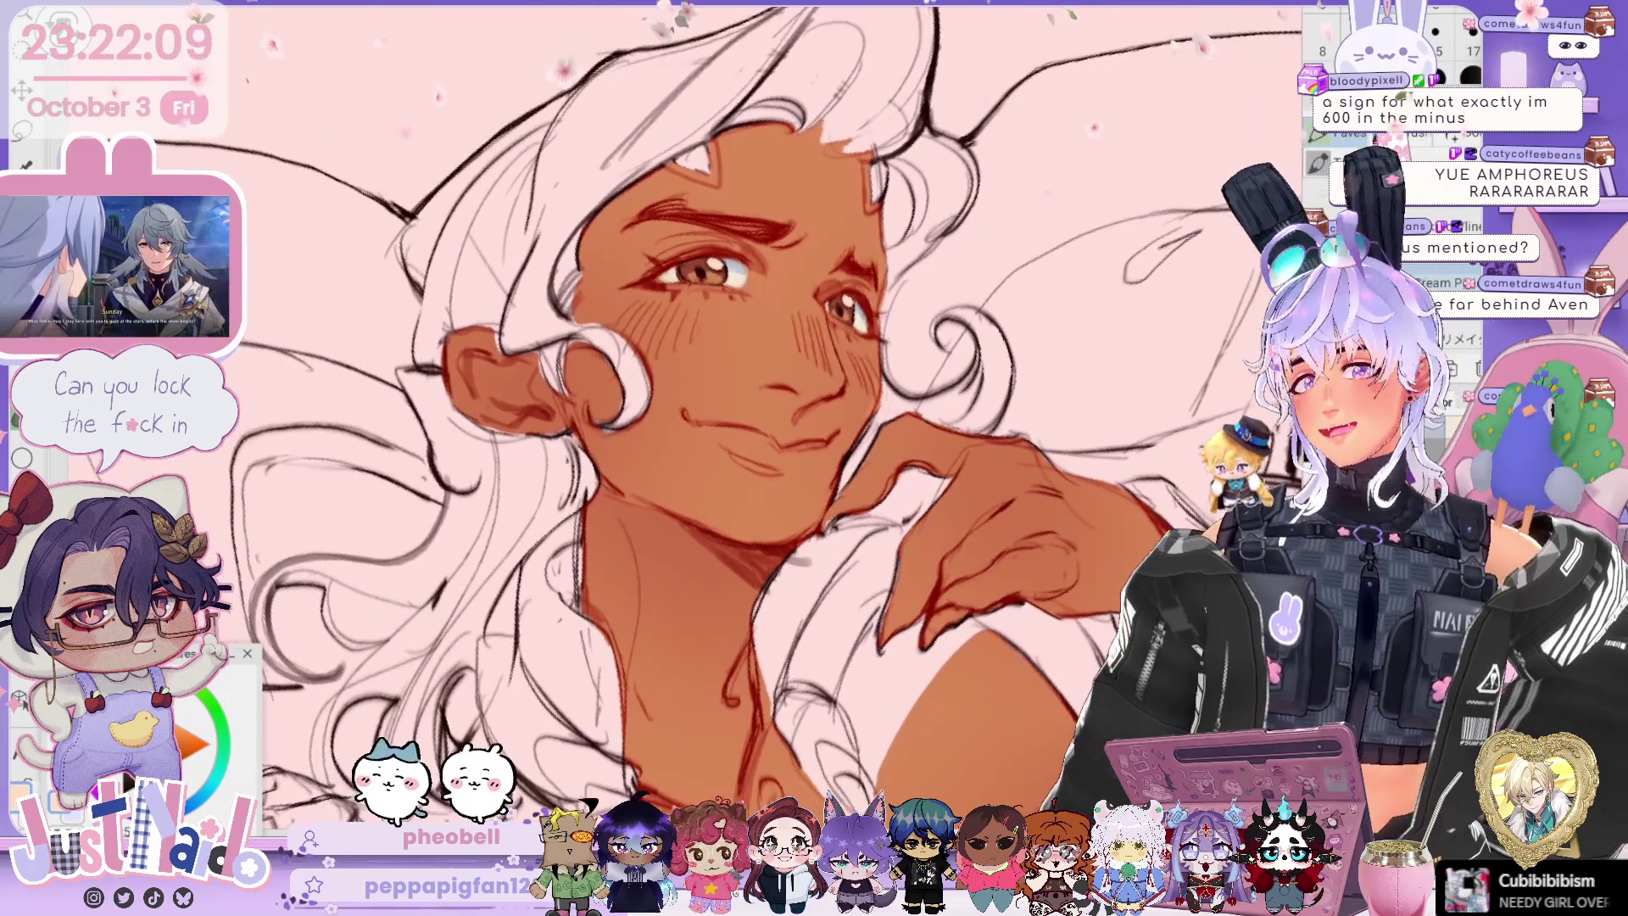
{"action": "key", "text": "-"}
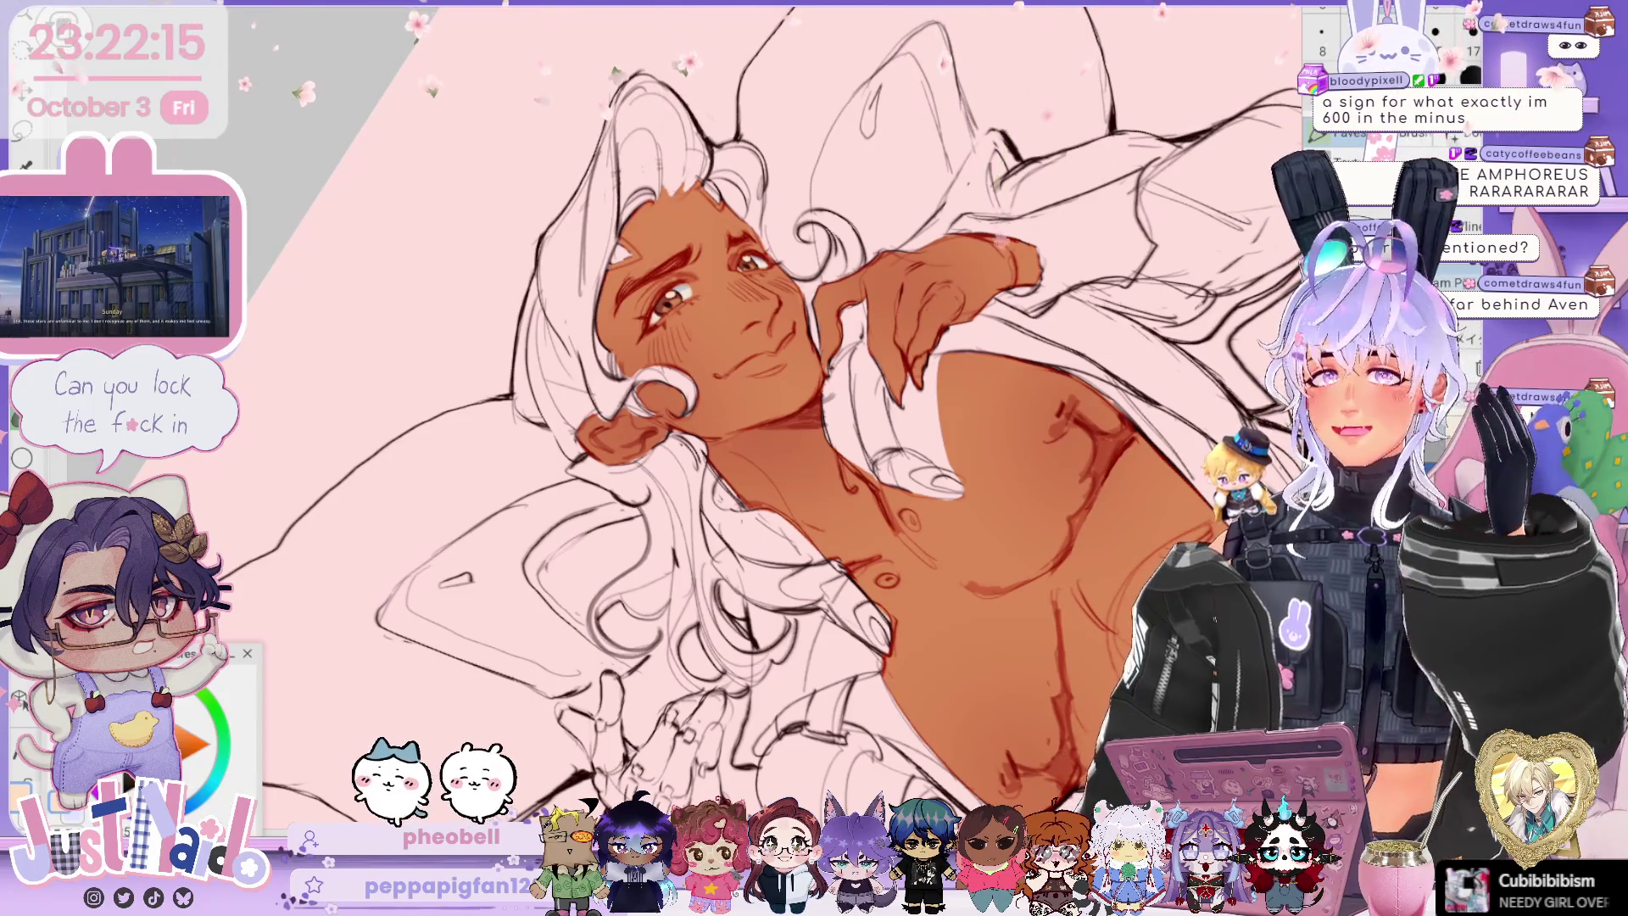
{"action": "key", "text": "-"}
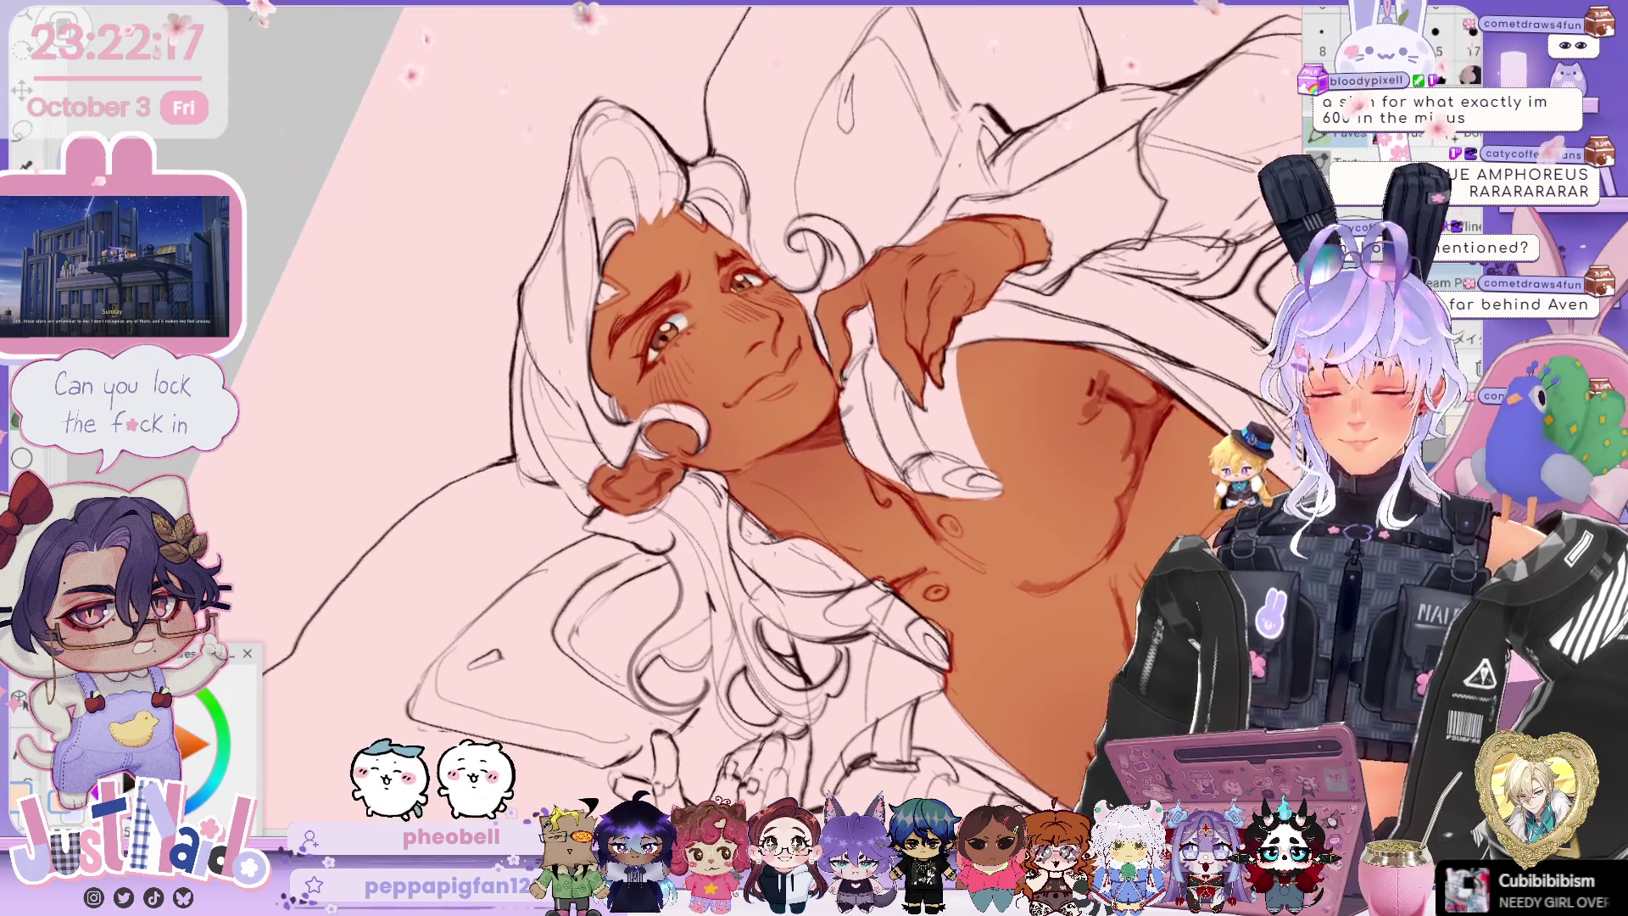
{"action": "key", "text": "ctrl+plus"}
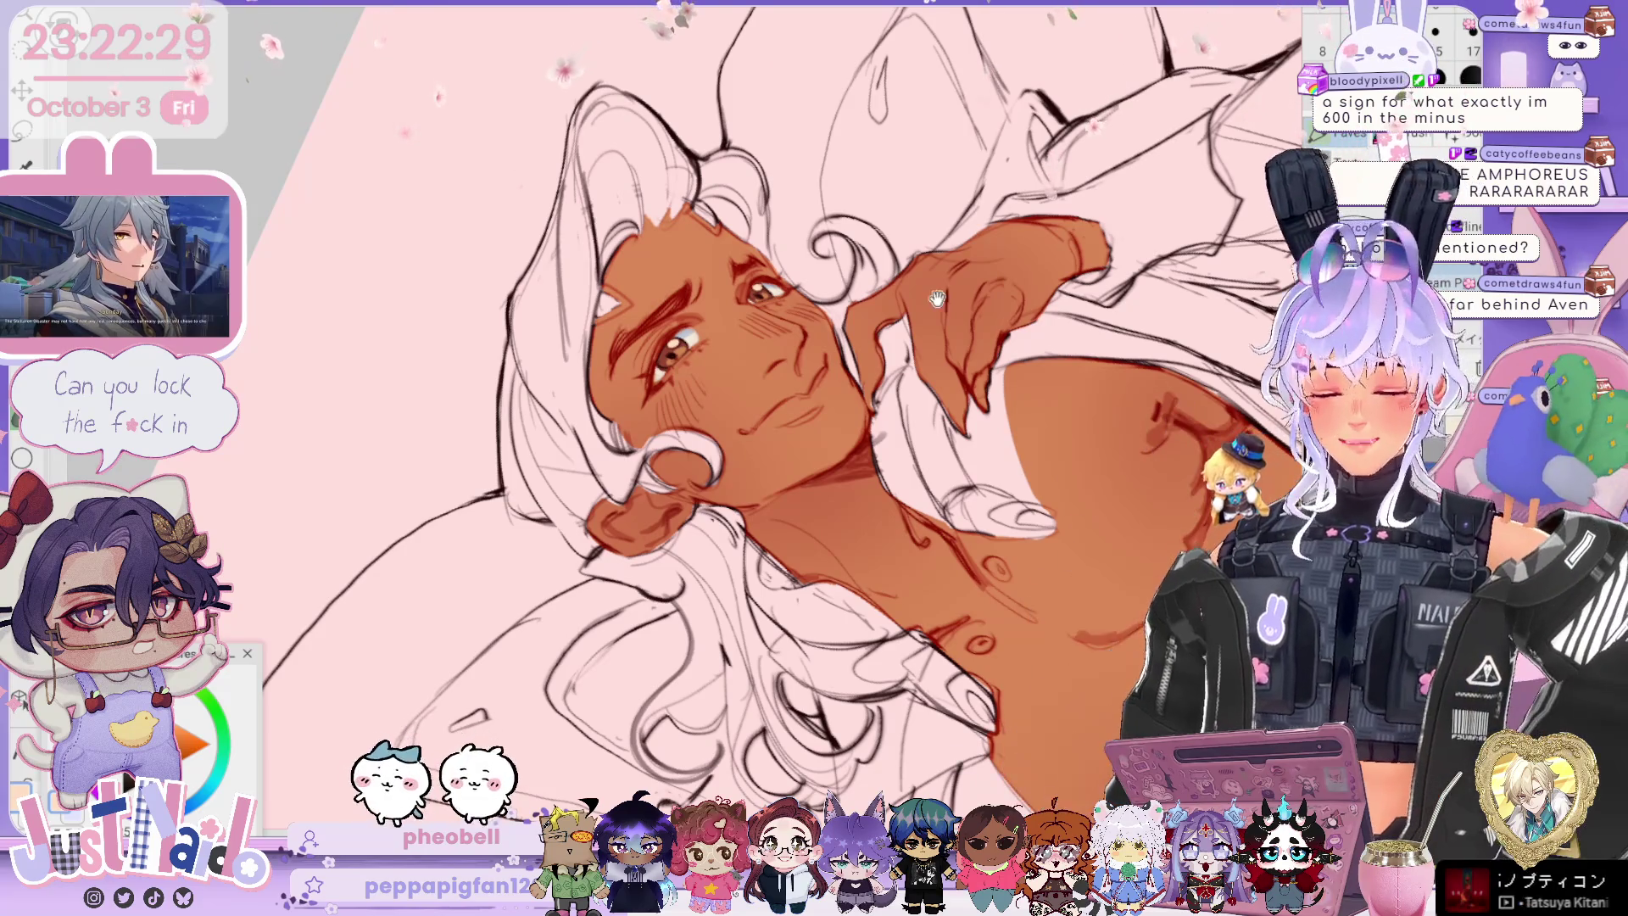
{"action": "scroll", "coordinate": [779, 416], "scroll_direction": "left", "scroll_amount": 1}
{"action": "scroll", "coordinate": [780, 417], "scroll_direction": "left", "scroll_amount": 1}
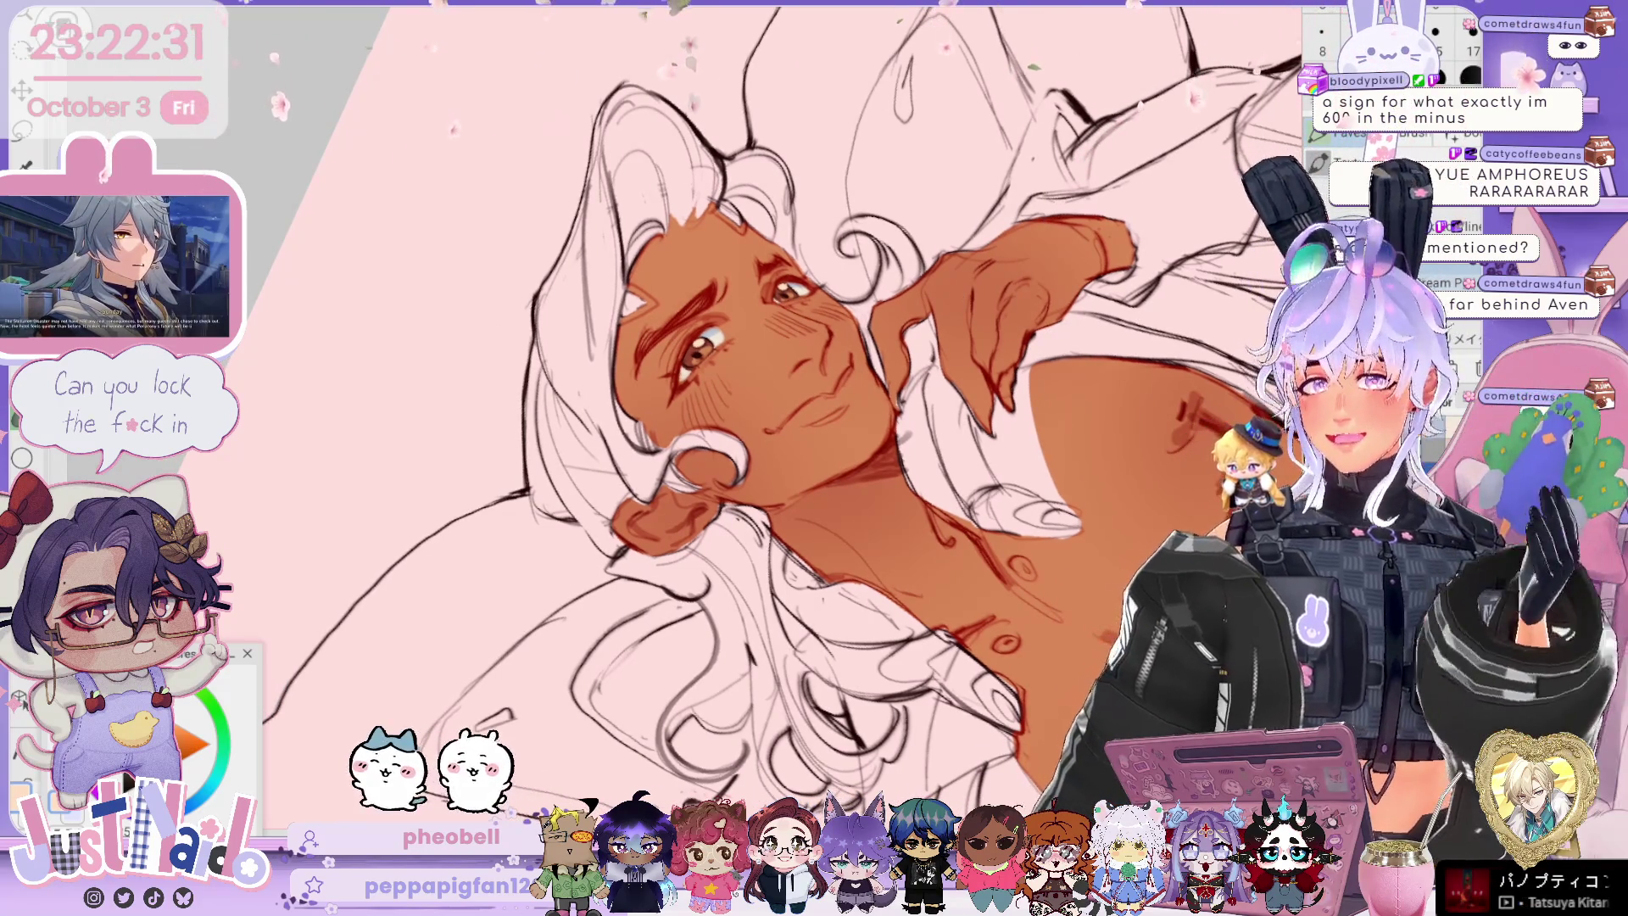
{"action": "key", "text": "End"}
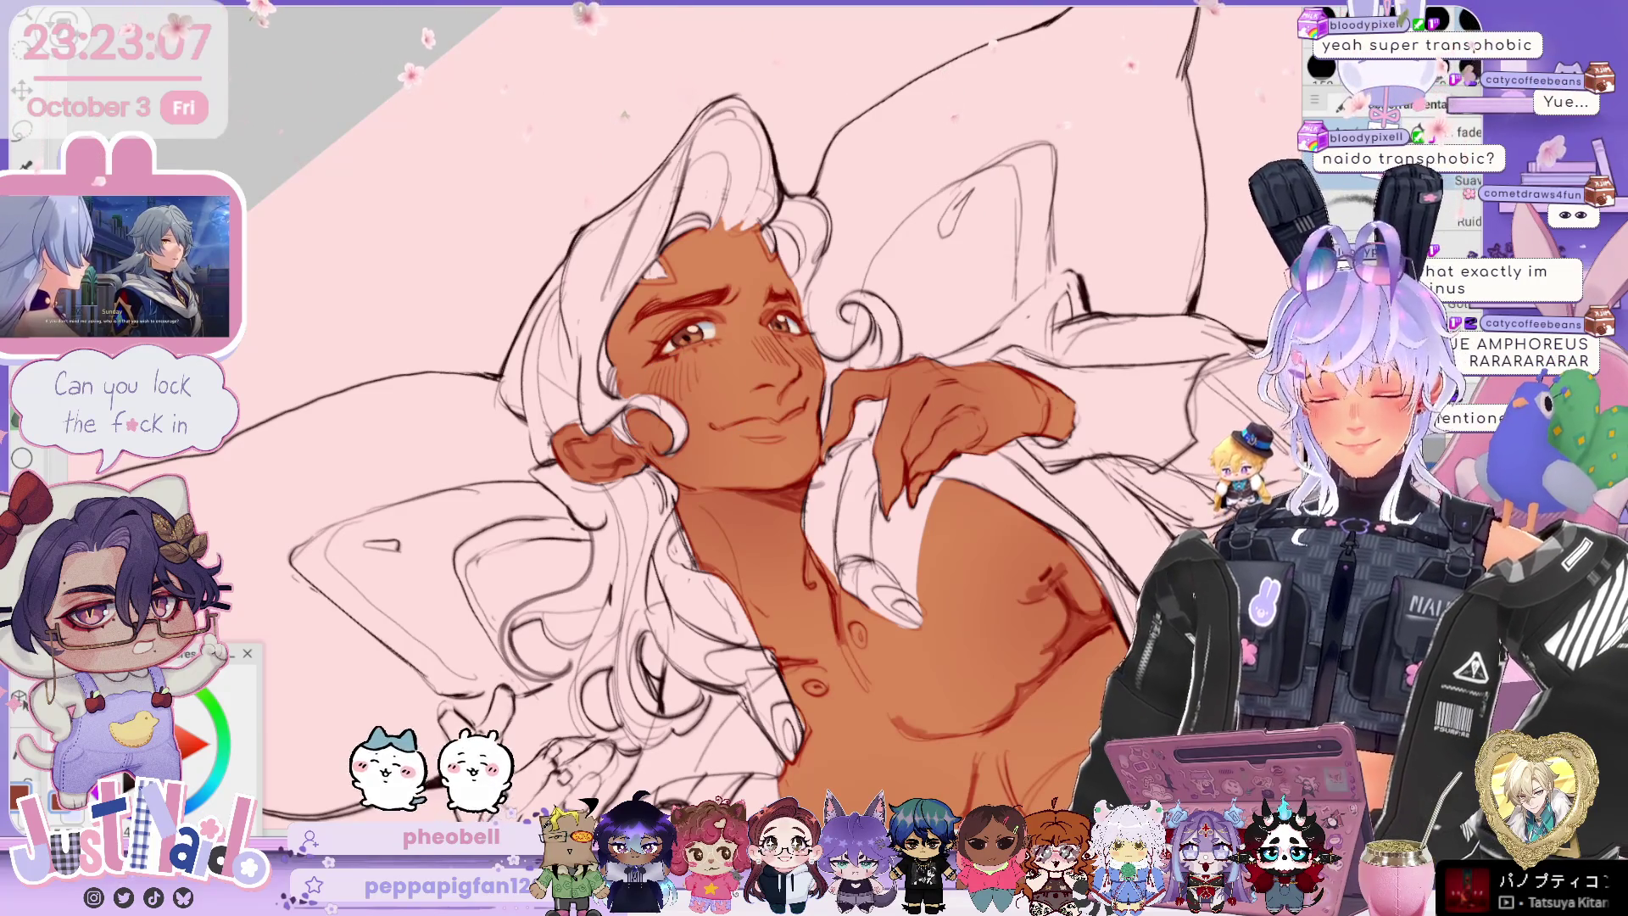
Step: Reset the canvas rotation upright and zoom in toward the face after deepening chest shading
{"action": "key", "text": "ctrl+0"}
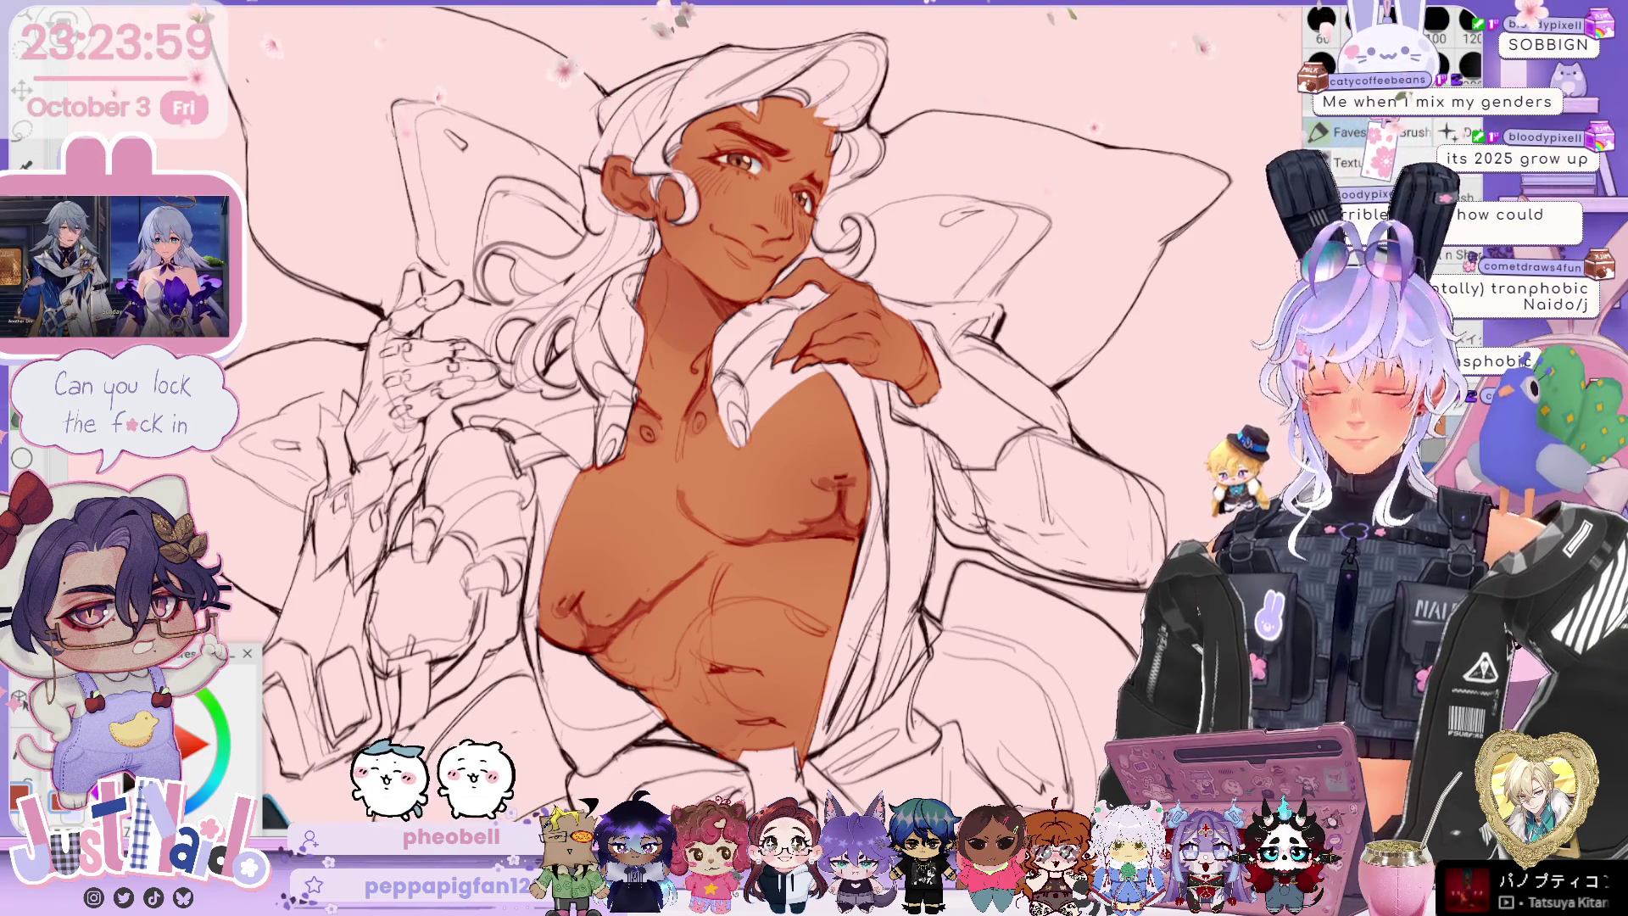
{"action": "scroll", "coordinate": [729, 415], "scroll_direction": "up", "scroll_amount": 3}
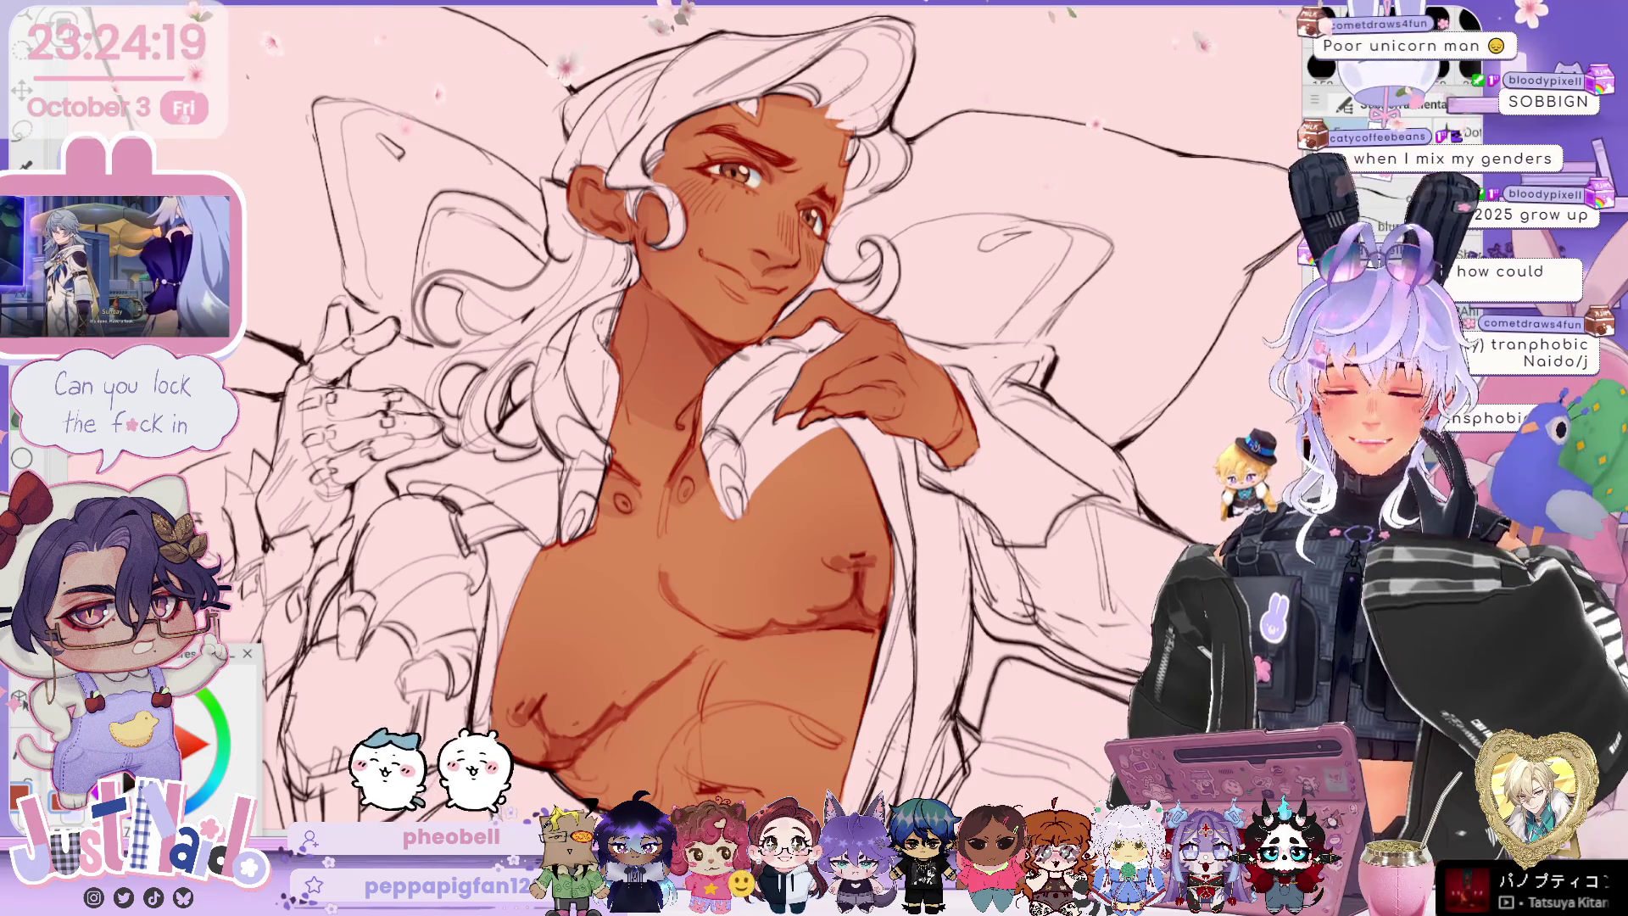
{"action": "scroll", "coordinate": [569, 144], "scroll_direction": "up", "scroll_amount": 2}
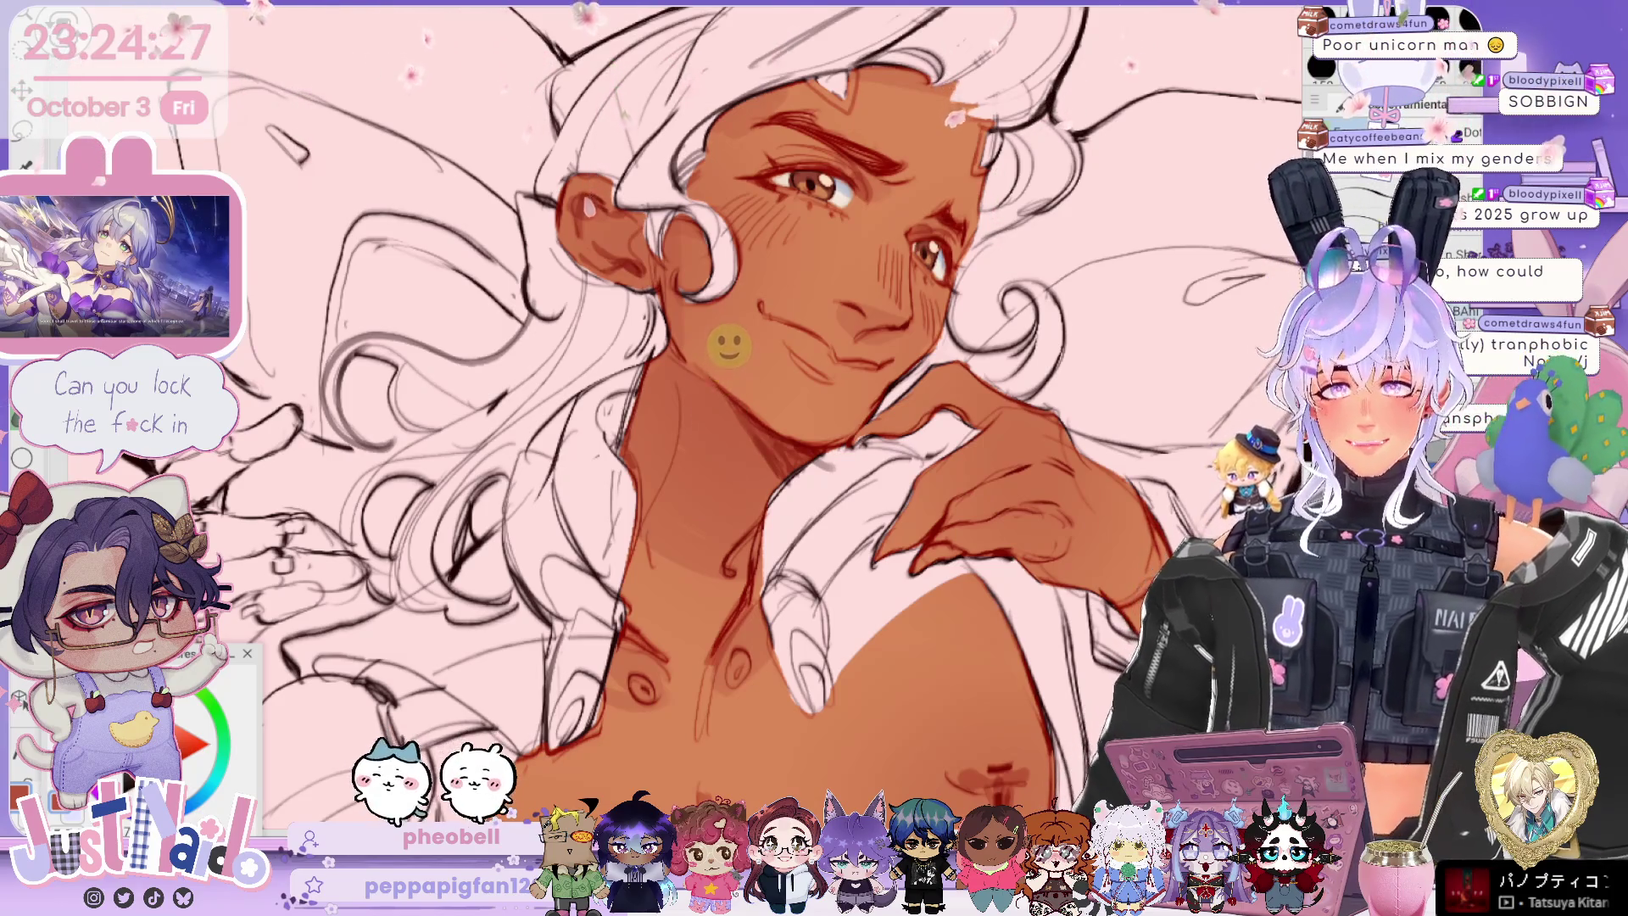
Step: Save the shaded illustration with Ctrl+S and zoom out to view the whole figure
{"action": "scroll", "coordinate": [763, 408], "scroll_direction": "down", "scroll_amount": 2}
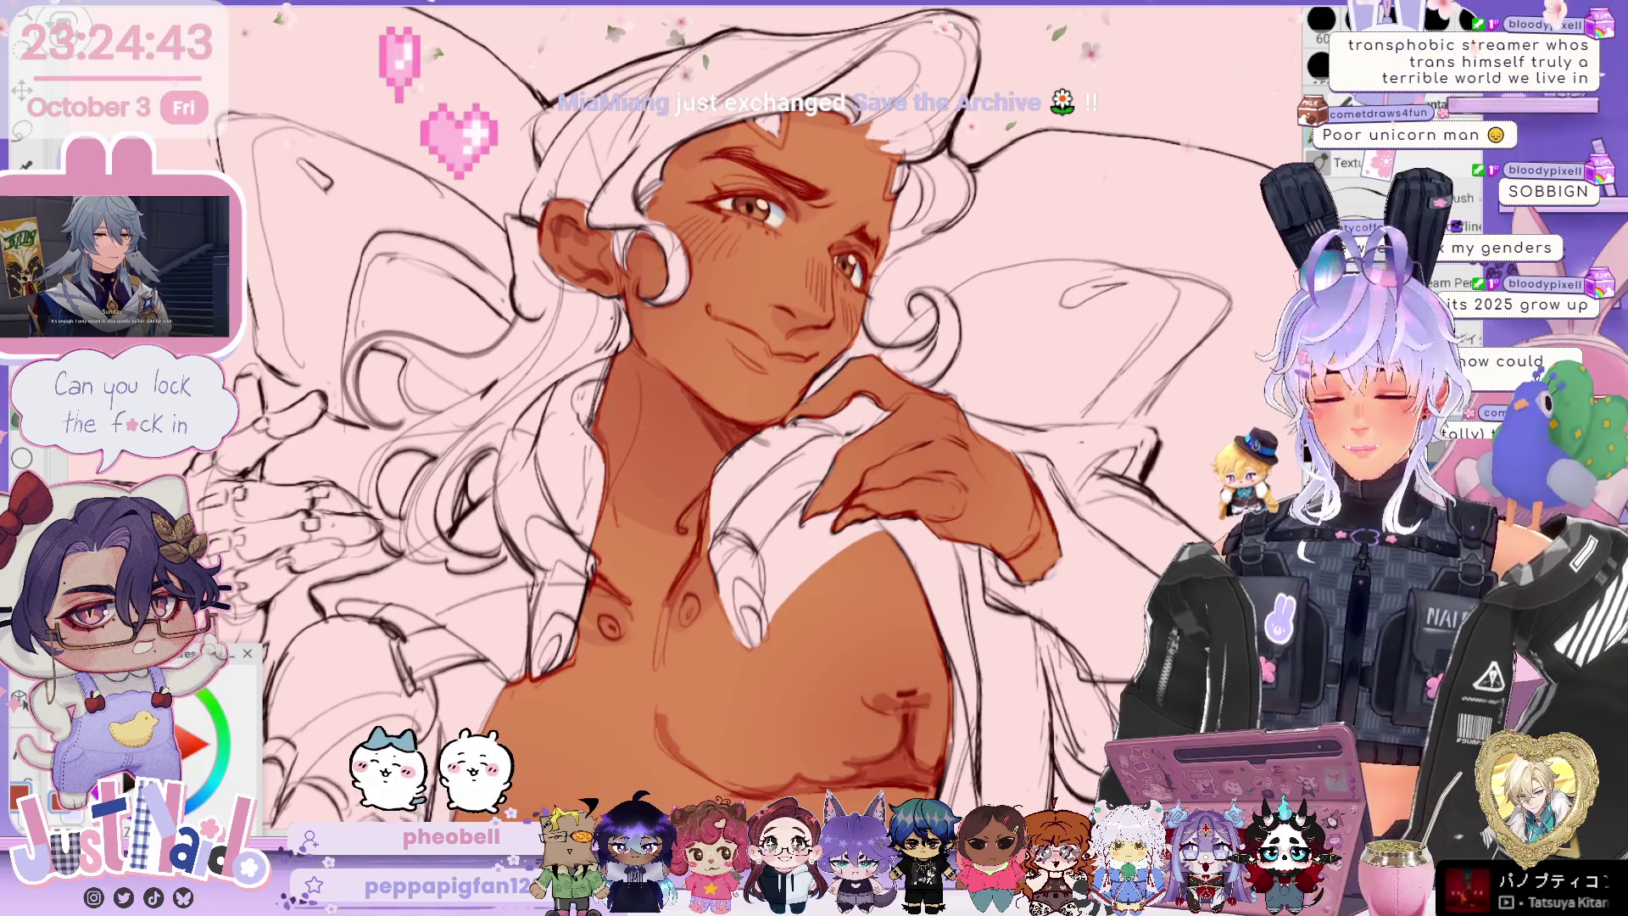
{"action": "key", "text": "ctrl+s"}
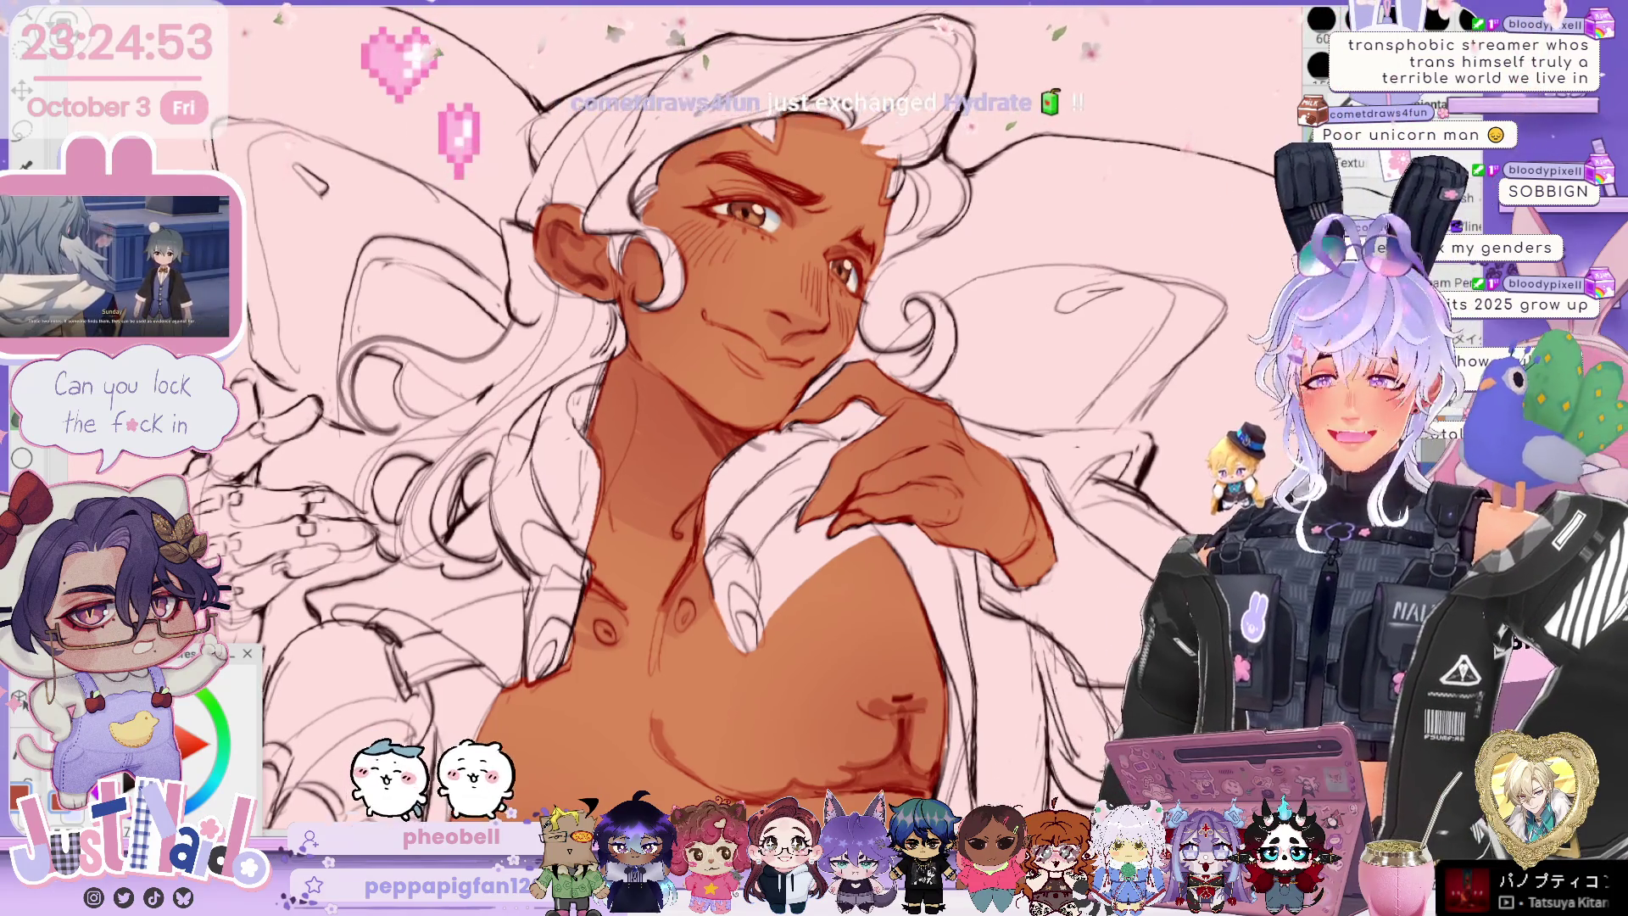
{"action": "scroll", "coordinate": [721, 423], "scroll_direction": "down", "scroll_amount": 5}
{"action": "scroll", "coordinate": [720, 424], "scroll_direction": "up", "scroll_amount": 2}
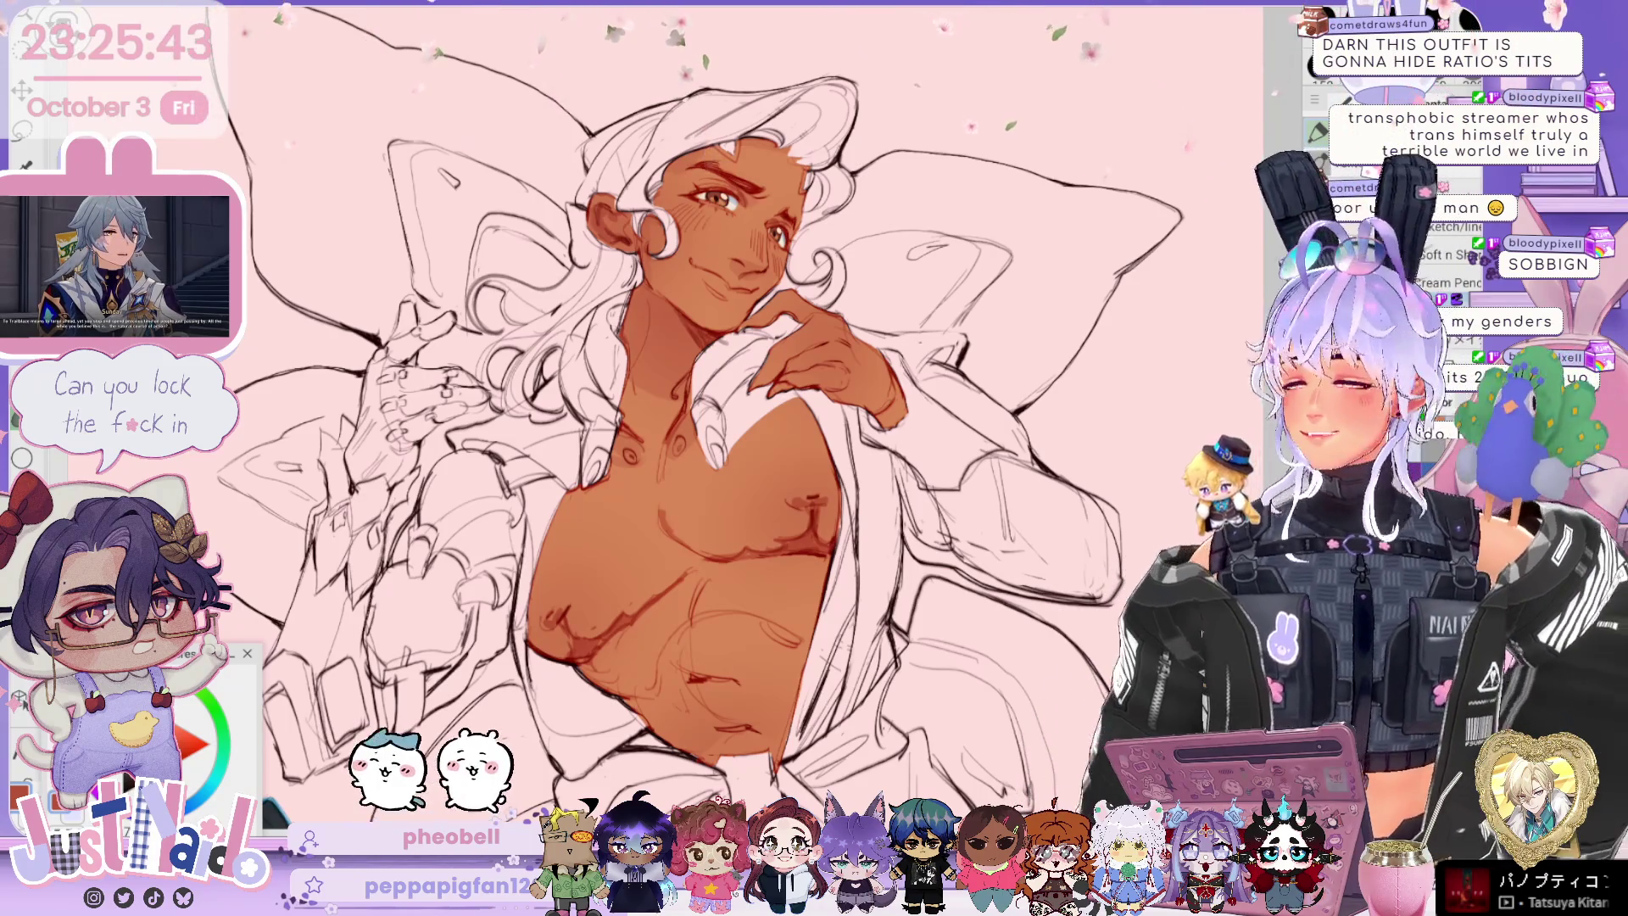
Step: Shade the ear, eyelids and nose in red-brown on a tilted close-up, then view the upper body
{"action": "scroll", "coordinate": [721, 423], "scroll_direction": "up", "scroll_amount": 1}
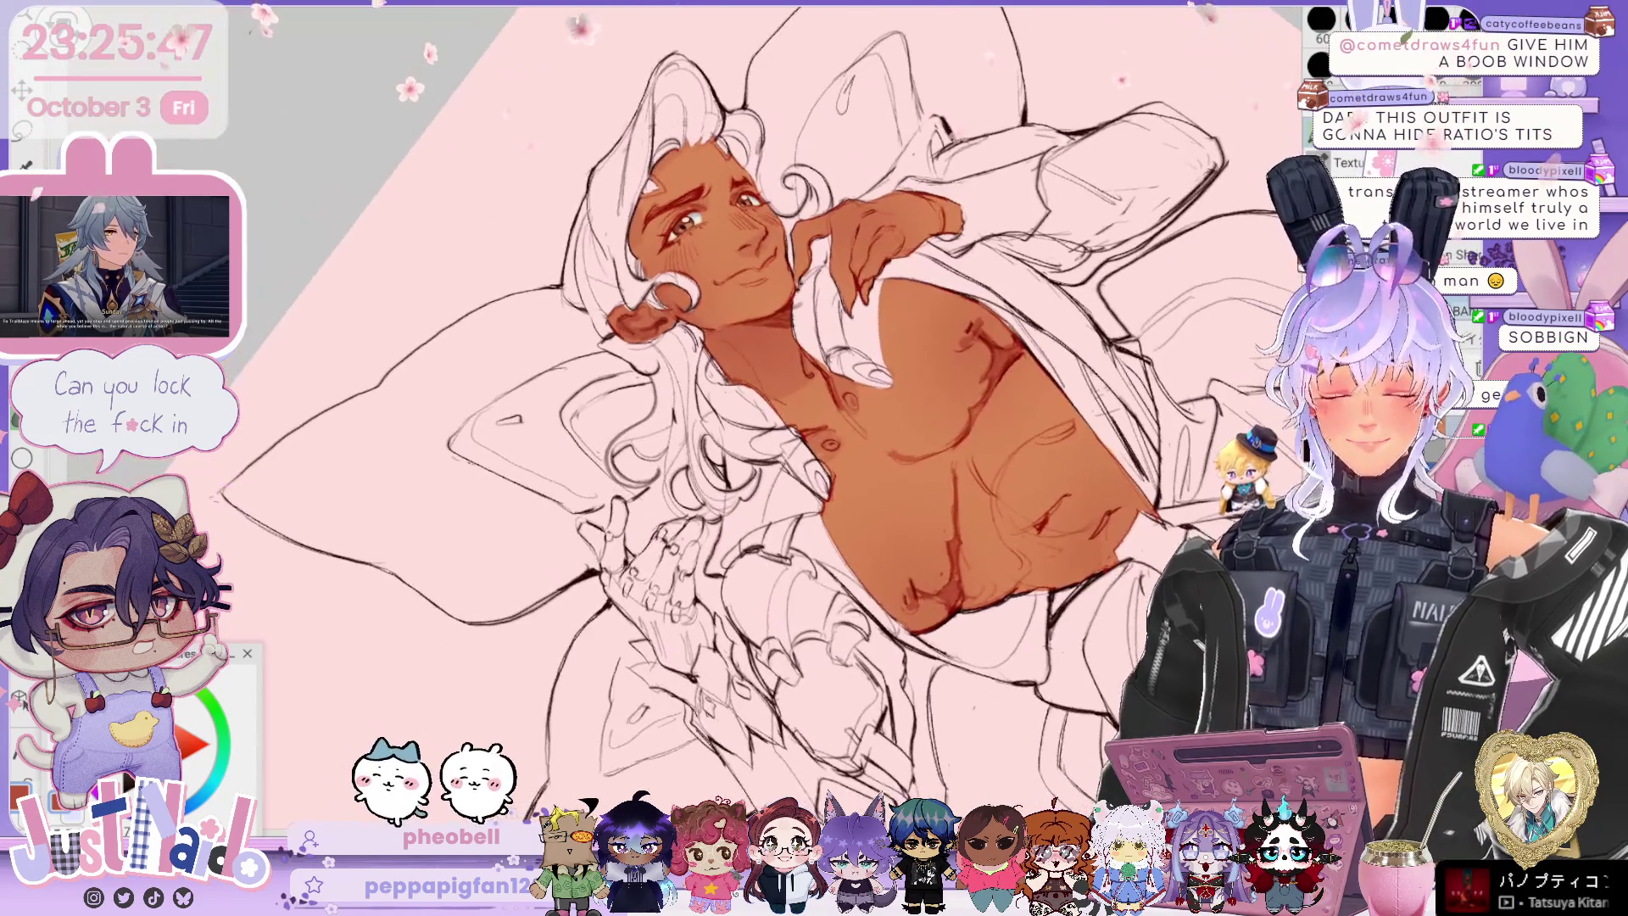
{"action": "left_click_drag", "start_coordinate": [721, 424], "coordinate": [849, 280]}
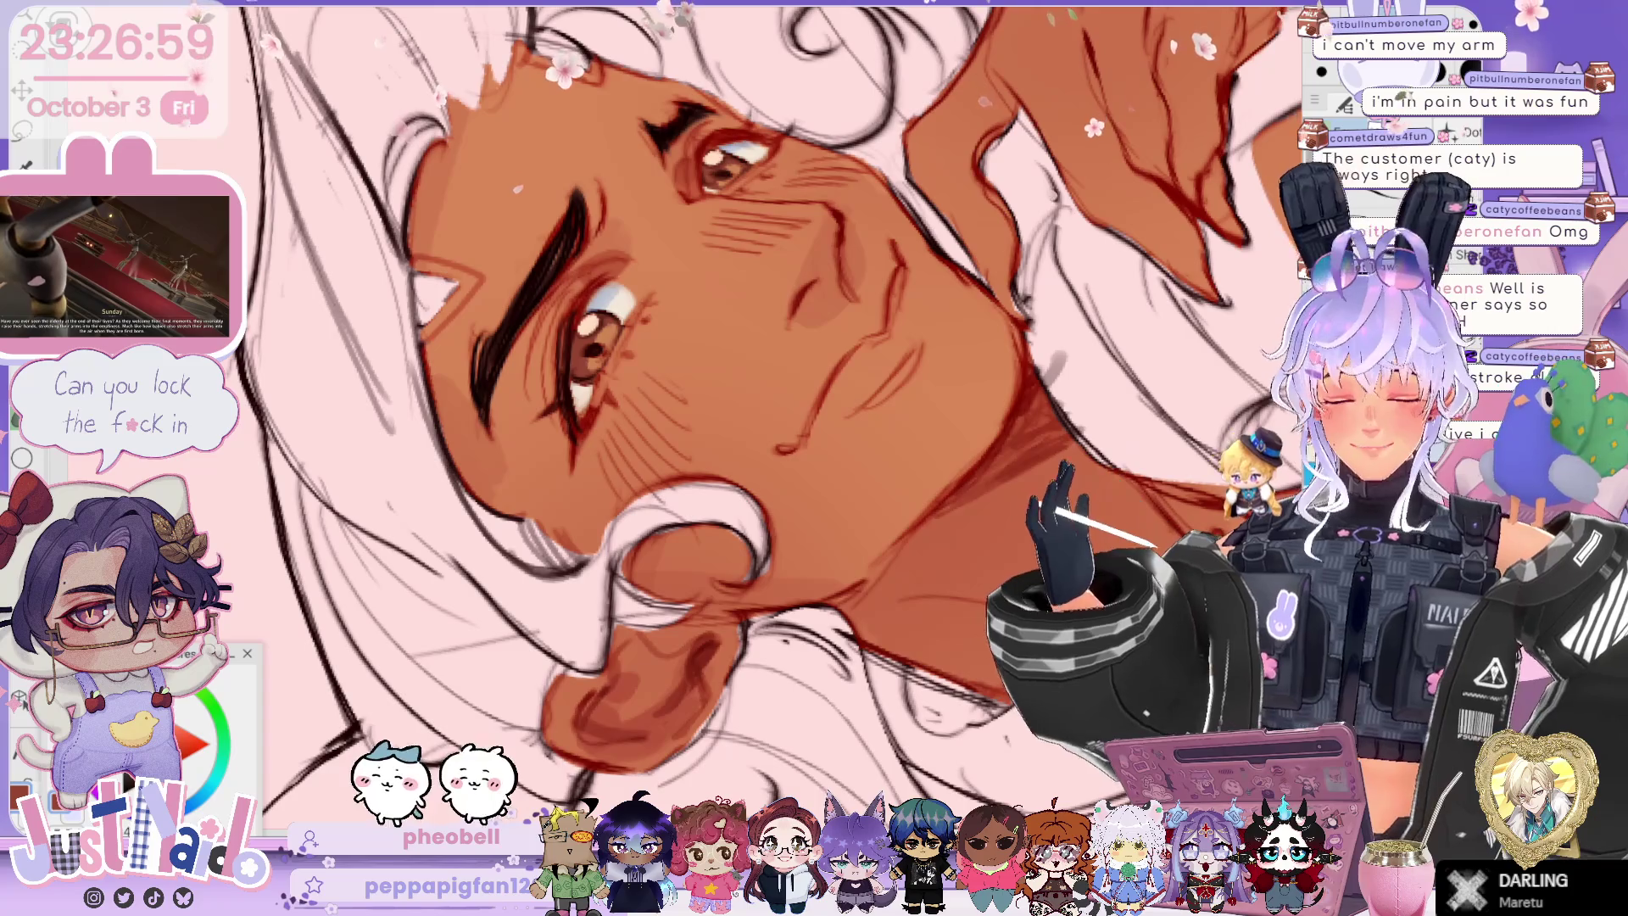
{"action": "scroll", "coordinate": [763, 416], "scroll_direction": "down", "scroll_amount": 3}
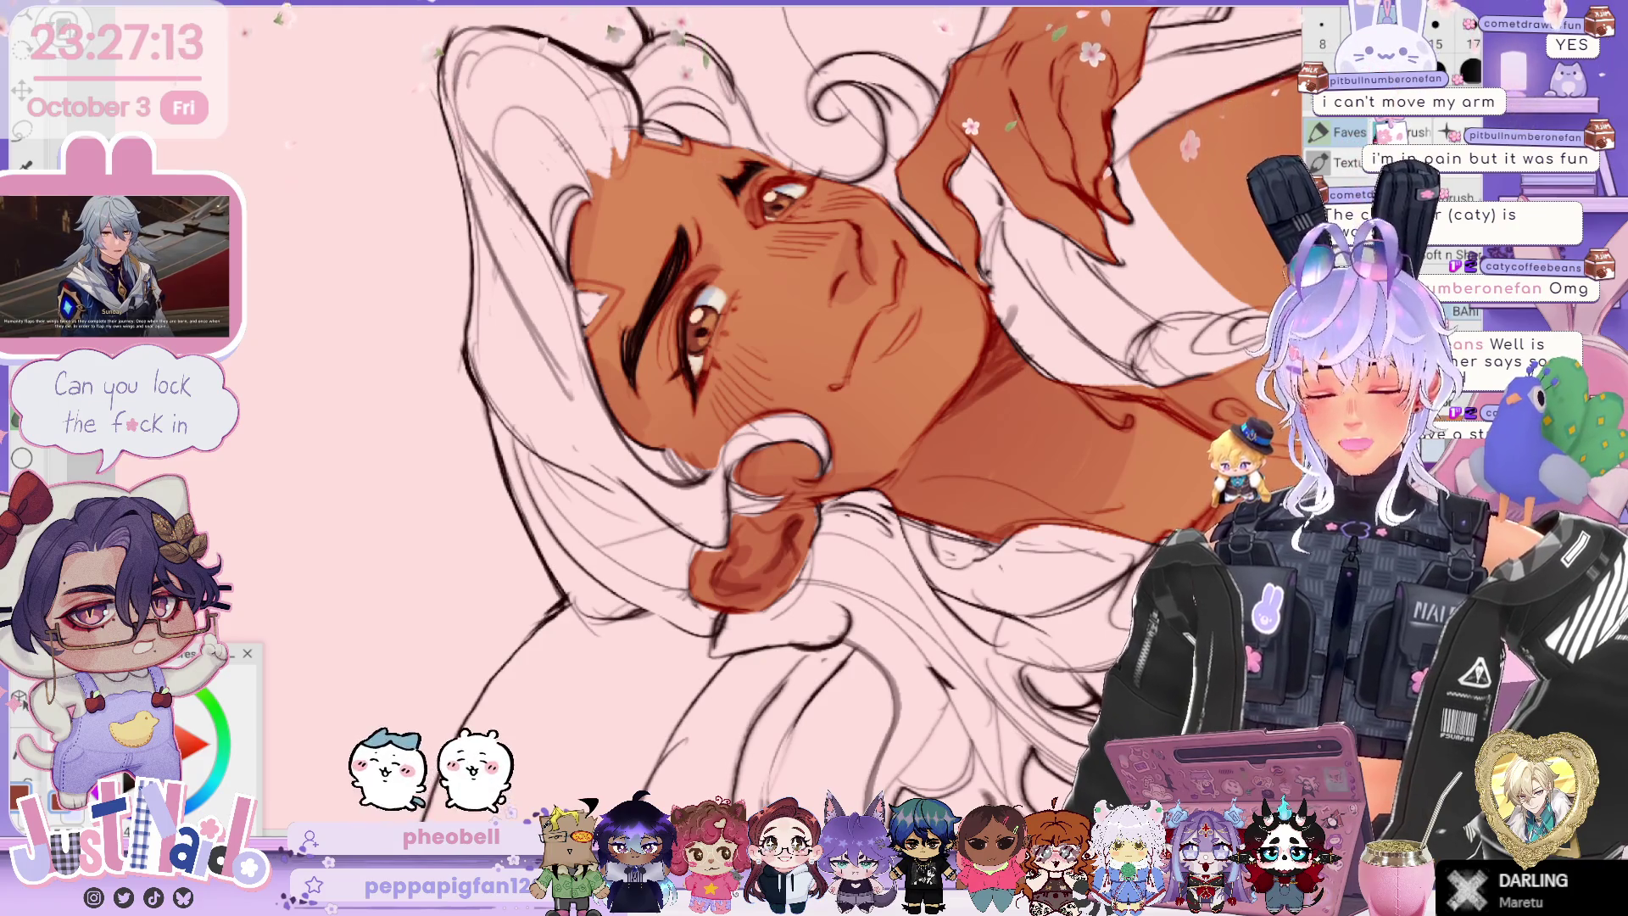
{"action": "scroll", "coordinate": [678, 407], "scroll_direction": "up", "scroll_amount": 5}
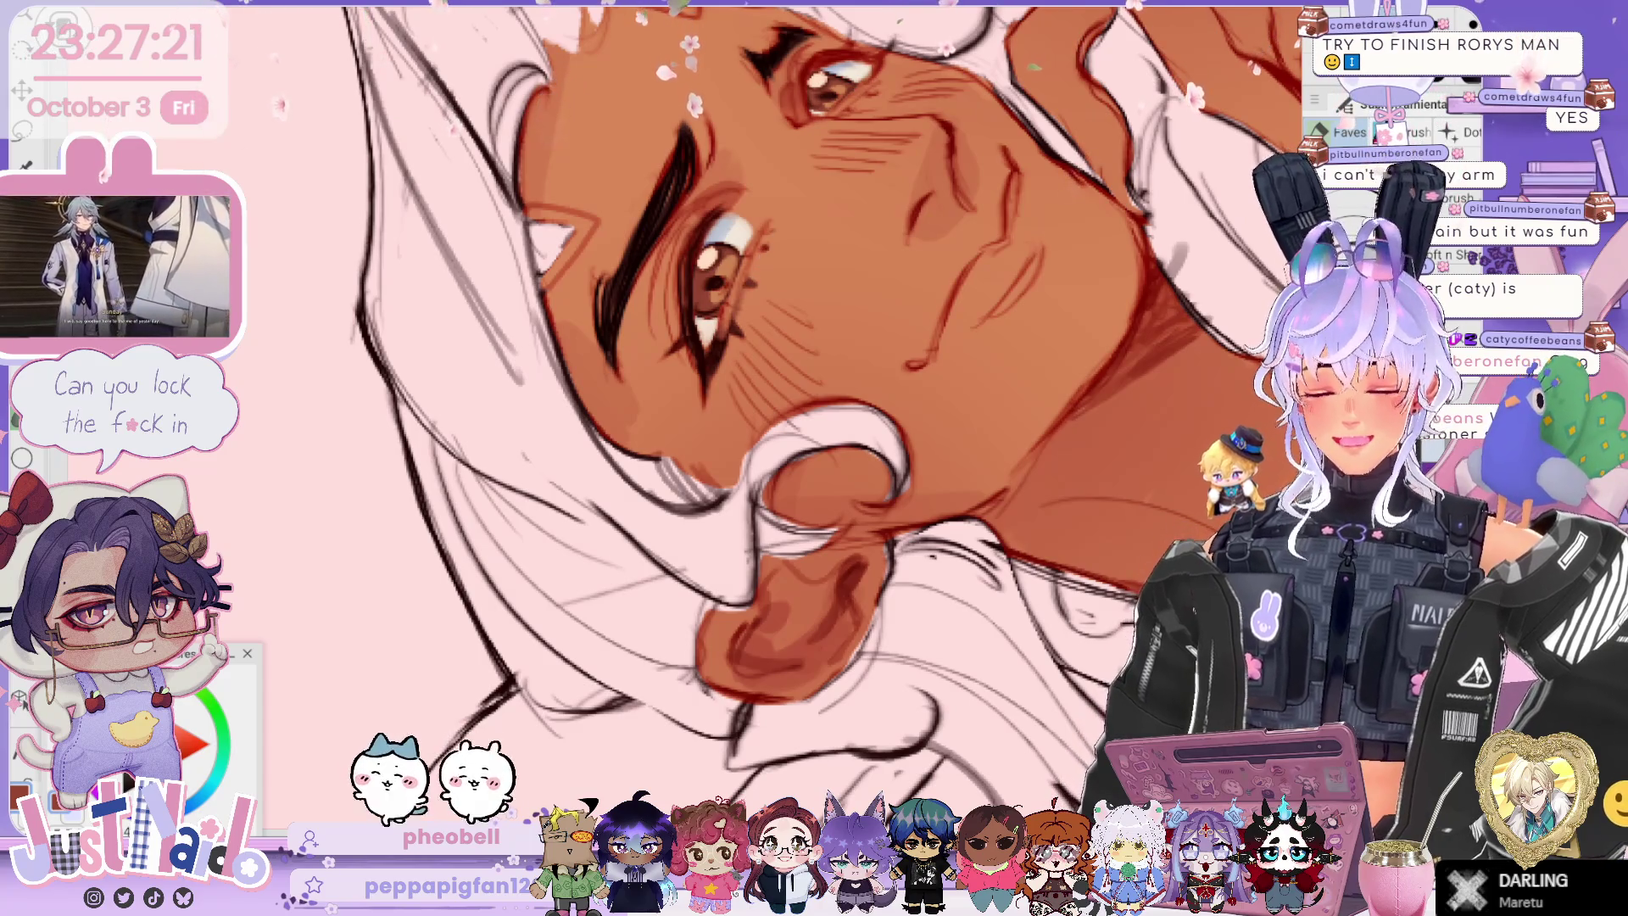
{"action": "mouse_move", "coordinate": [763, 423]}
{"action": "left_mouse_down"}
{"action": "mouse_move", "coordinate": [763, 382]}
{"action": "mouse_move", "coordinate": [696, 366]}
{"action": "left_mouse_up"}
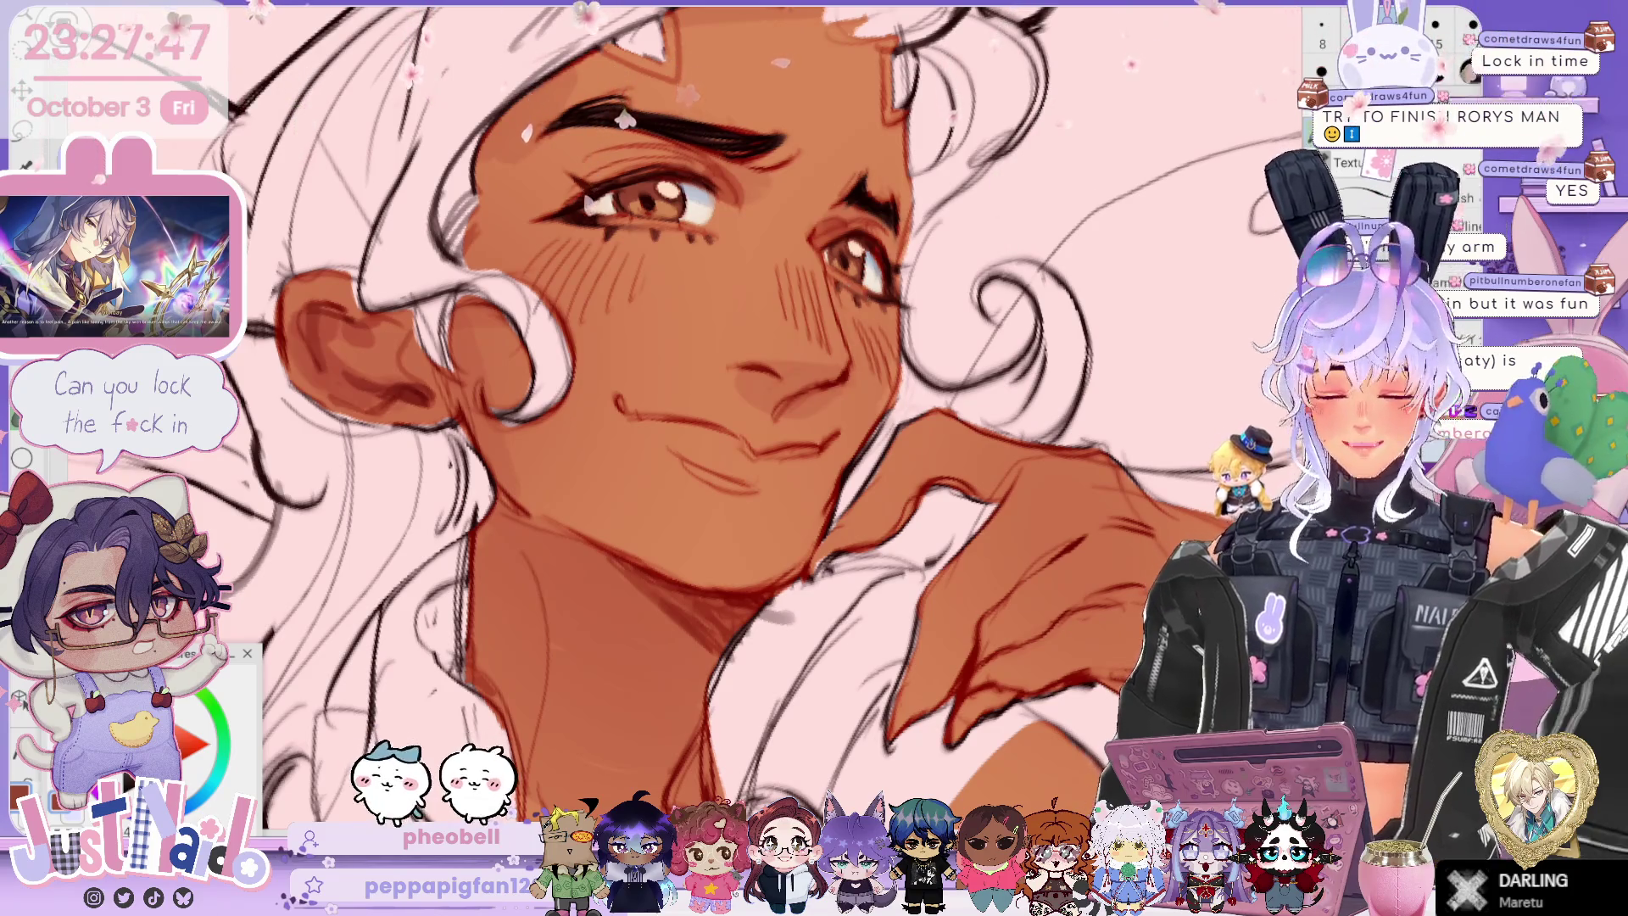
{"action": "scroll", "coordinate": [1006, 355], "scroll_direction": "down", "scroll_amount": 3}
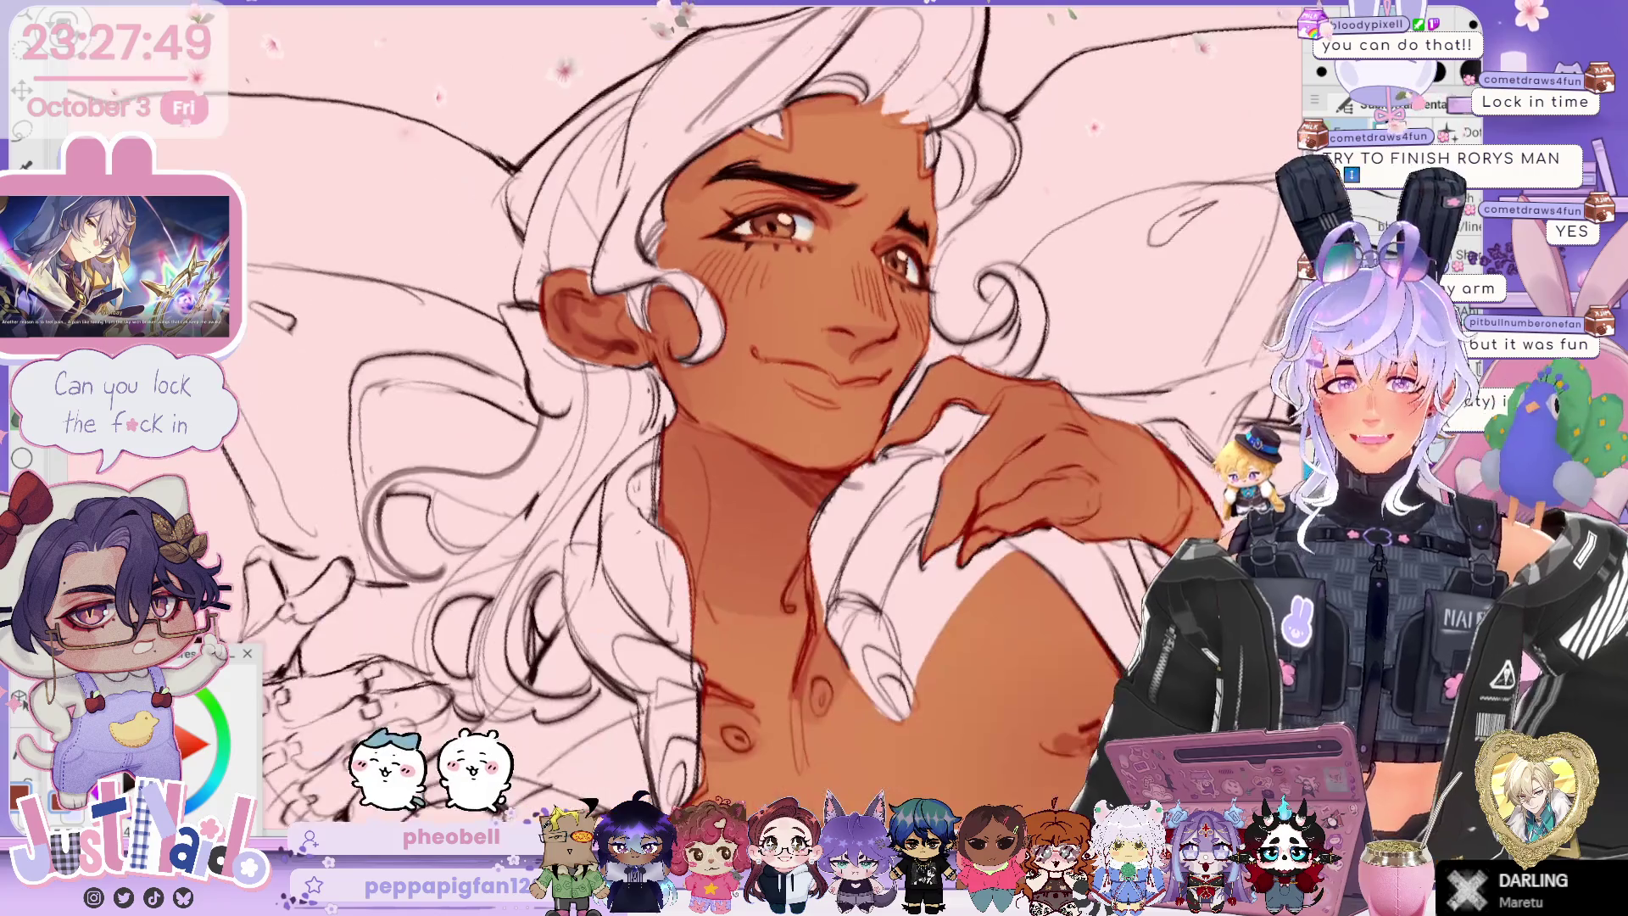
Step: Paint red-brown shadow shapes beneath and around the pectorals on the skin layer
{"action": "scroll", "coordinate": [1006, 355], "scroll_direction": "down", "scroll_amount": 2}
{"action": "scroll", "coordinate": [814, 424], "scroll_direction": "up", "scroll_amount": 2}
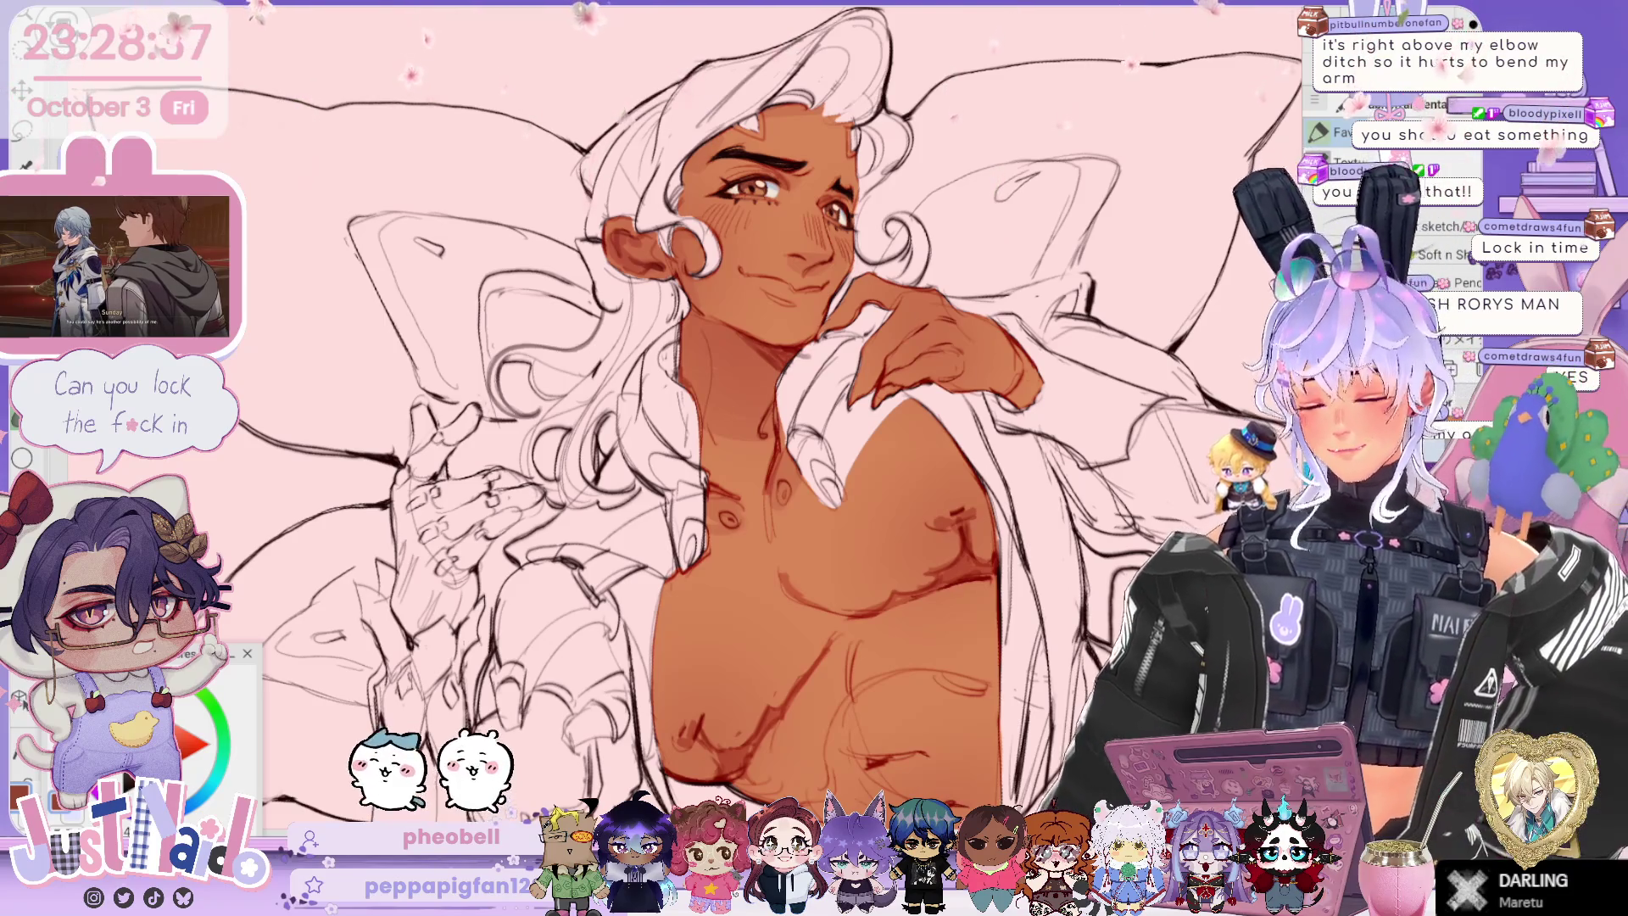
{"action": "scroll", "coordinate": [729, 415], "scroll_direction": "down", "scroll_amount": 2}
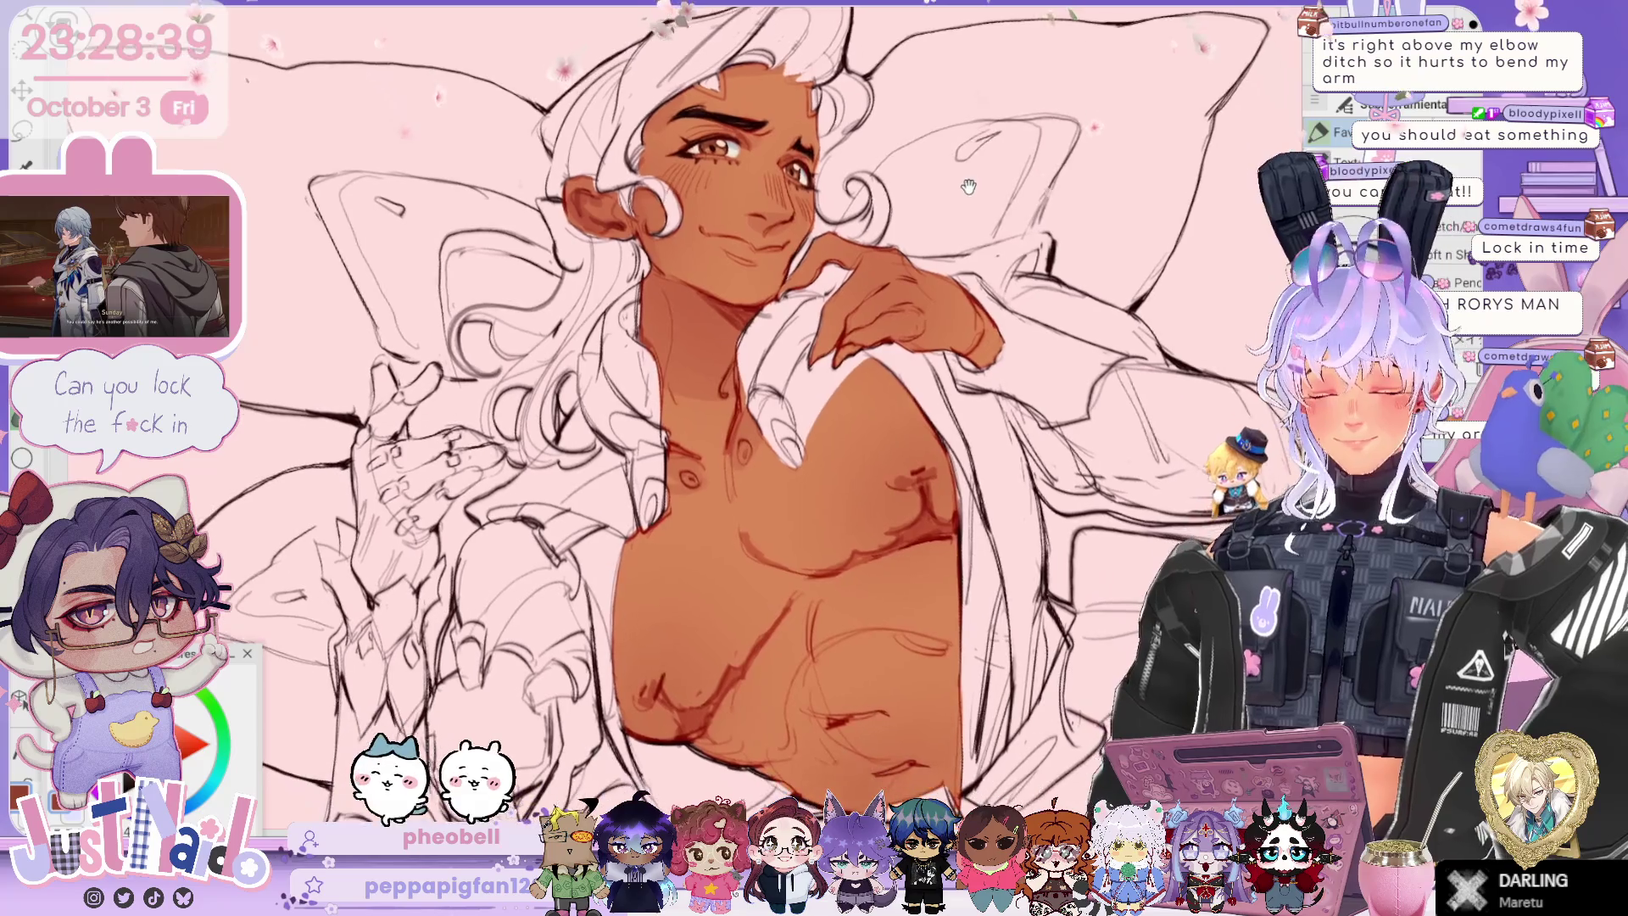
Step: Add more red-brown shading across the chest and torso, zooming in and back out to check it
{"action": "scroll", "coordinate": [730, 415], "scroll_direction": "down", "scroll_amount": 1}
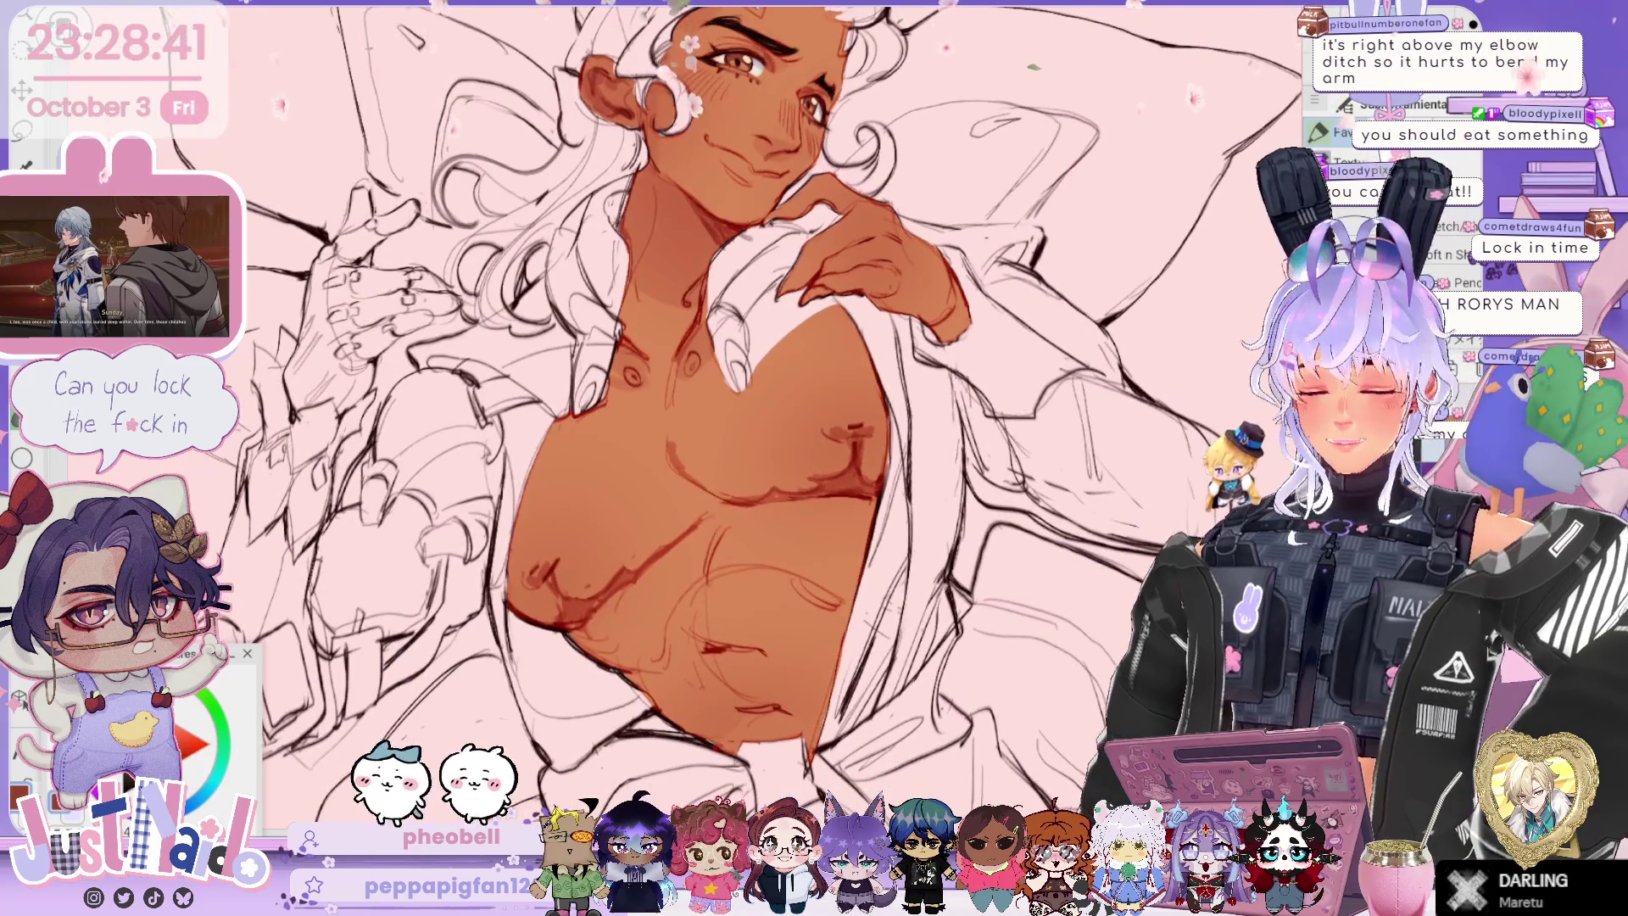
{"action": "scroll", "coordinate": [670, 396], "scroll_direction": "up", "scroll_amount": 1}
{"action": "scroll", "coordinate": [669, 396], "scroll_direction": "up", "scroll_amount": 1}
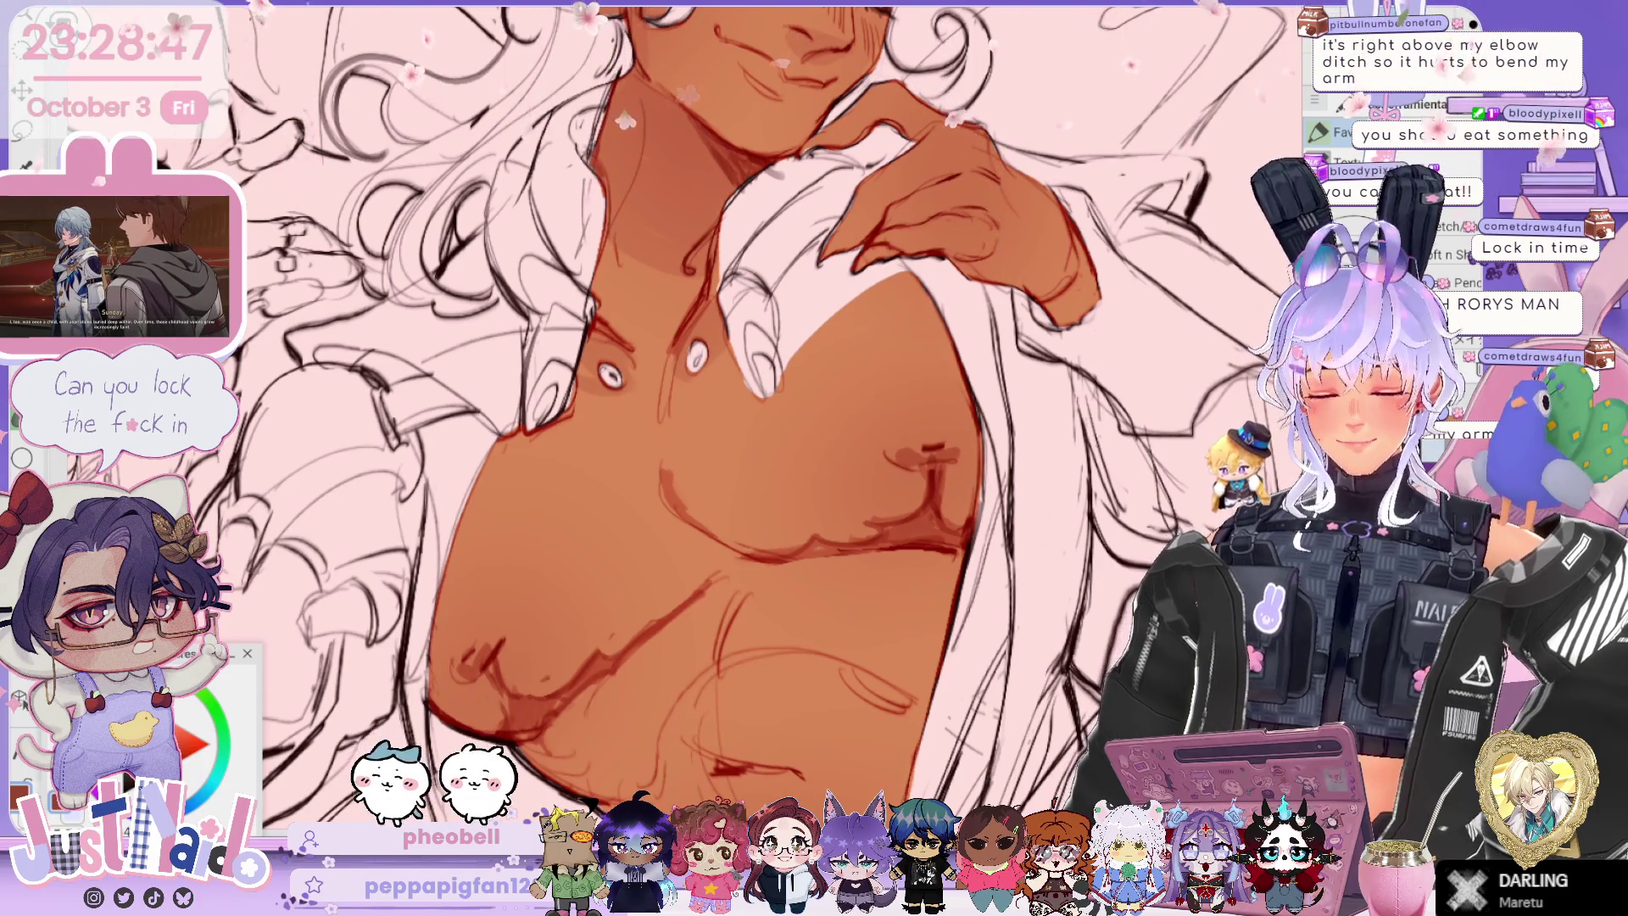
{"action": "scroll", "coordinate": [679, 407], "scroll_direction": "down", "scroll_amount": 1}
{"action": "scroll", "coordinate": [678, 407], "scroll_direction": "down", "scroll_amount": 2}
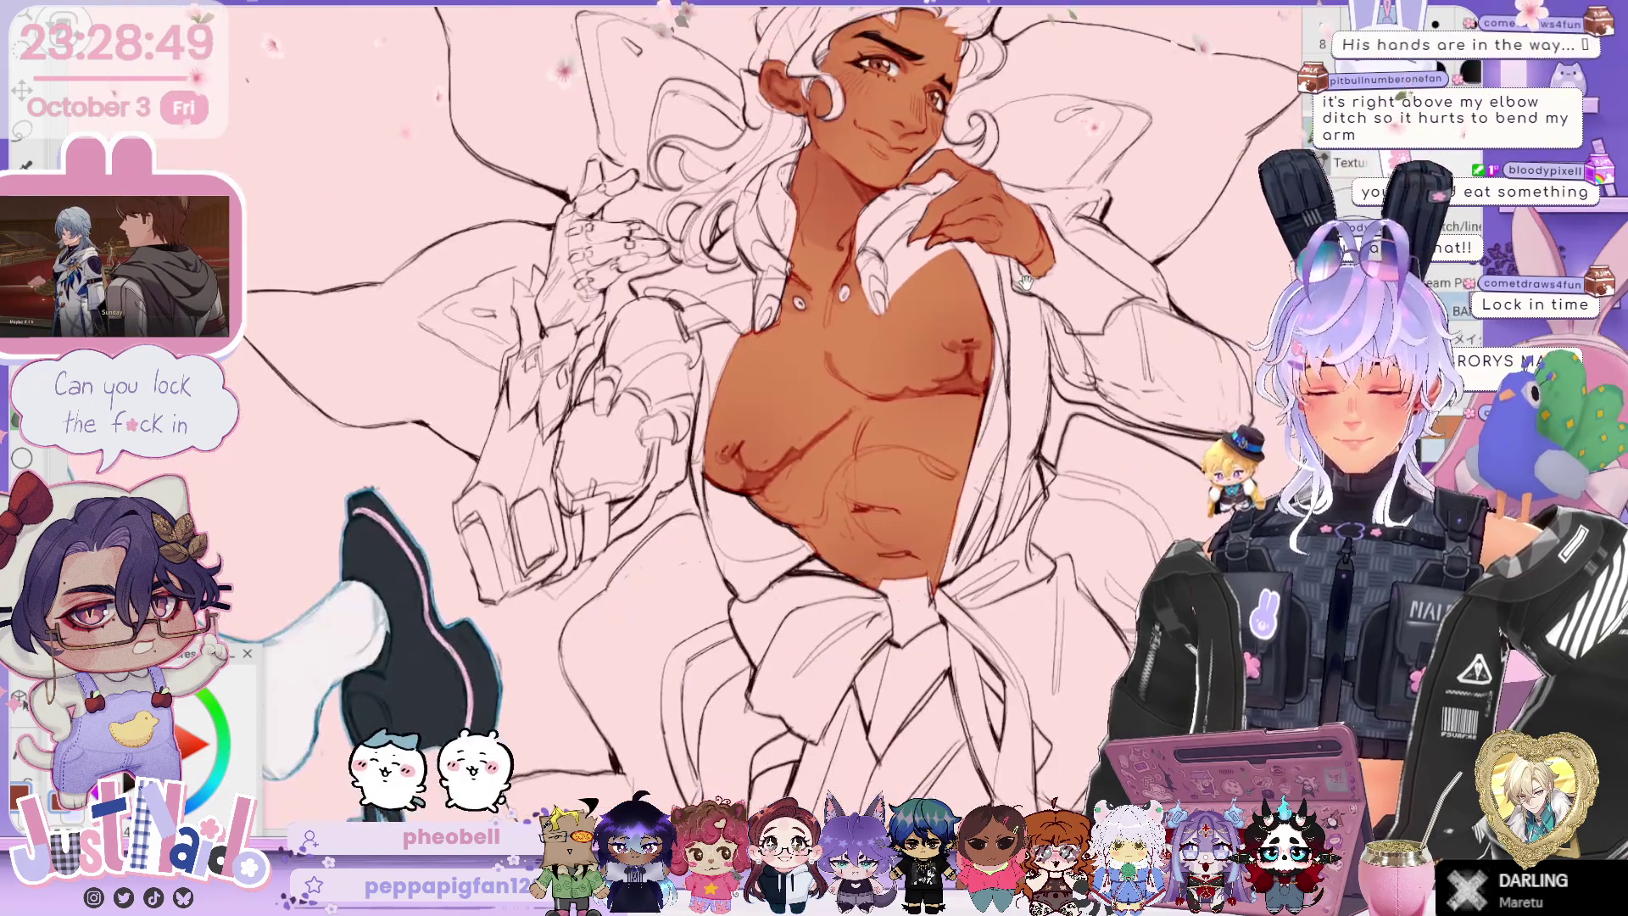
{"action": "scroll", "coordinate": [677, 407], "scroll_direction": "down", "scroll_amount": 1}
{"action": "scroll", "coordinate": [678, 407], "scroll_direction": "up", "scroll_amount": 1}
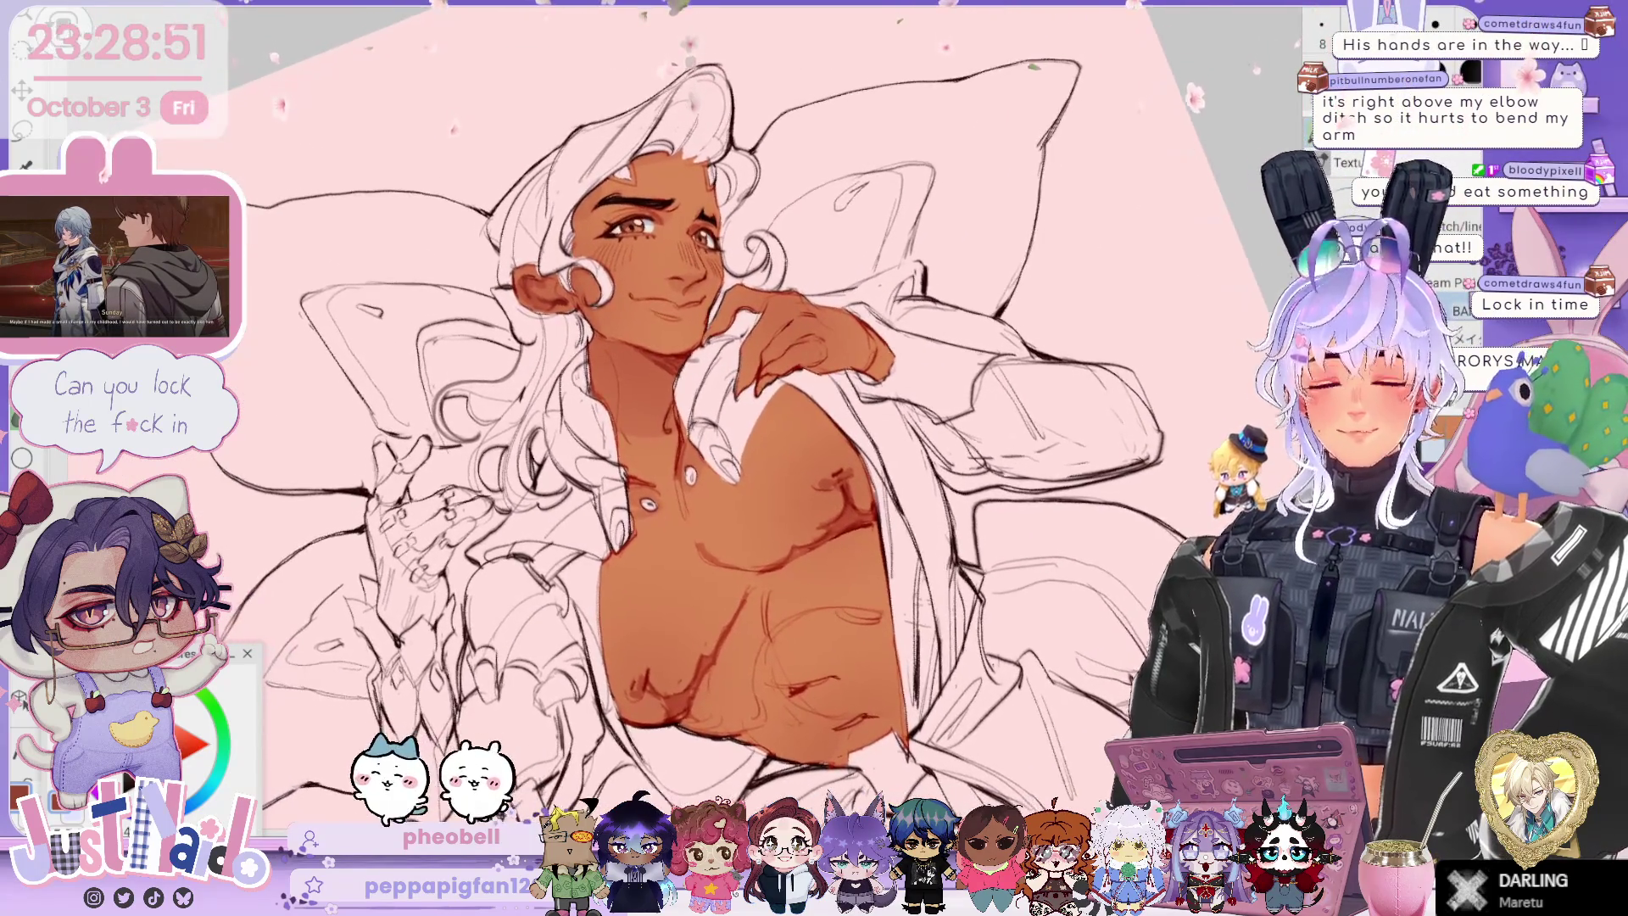
{"action": "scroll", "coordinate": [678, 407], "scroll_direction": "down", "scroll_amount": 1}
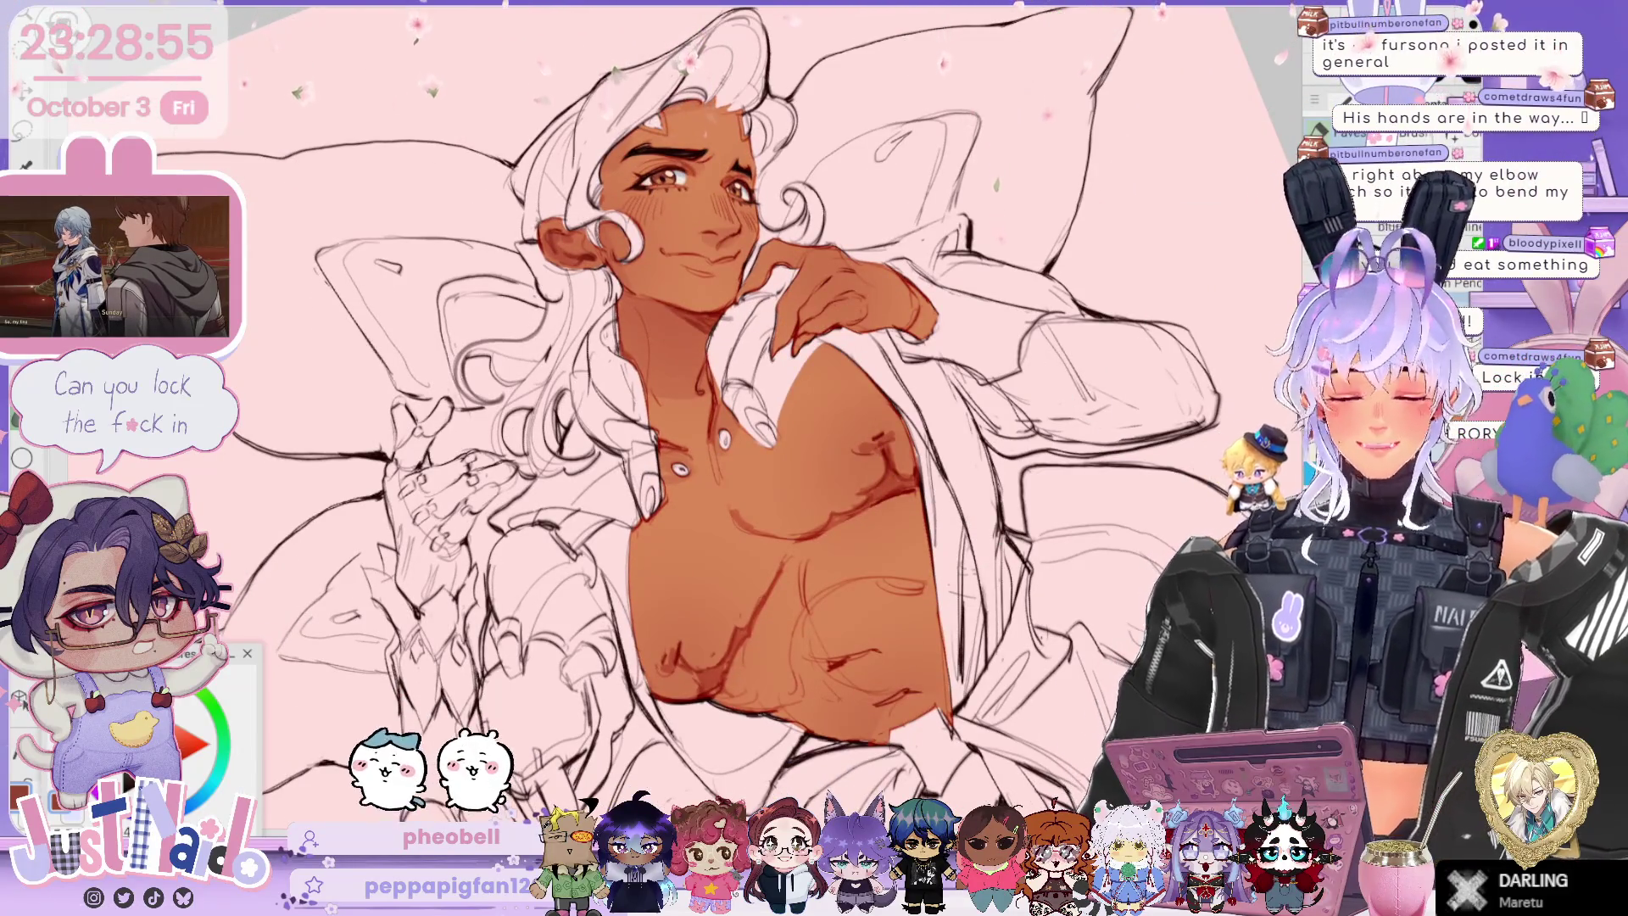
{"action": "scroll", "coordinate": [688, 416], "scroll_direction": "up", "scroll_amount": 2}
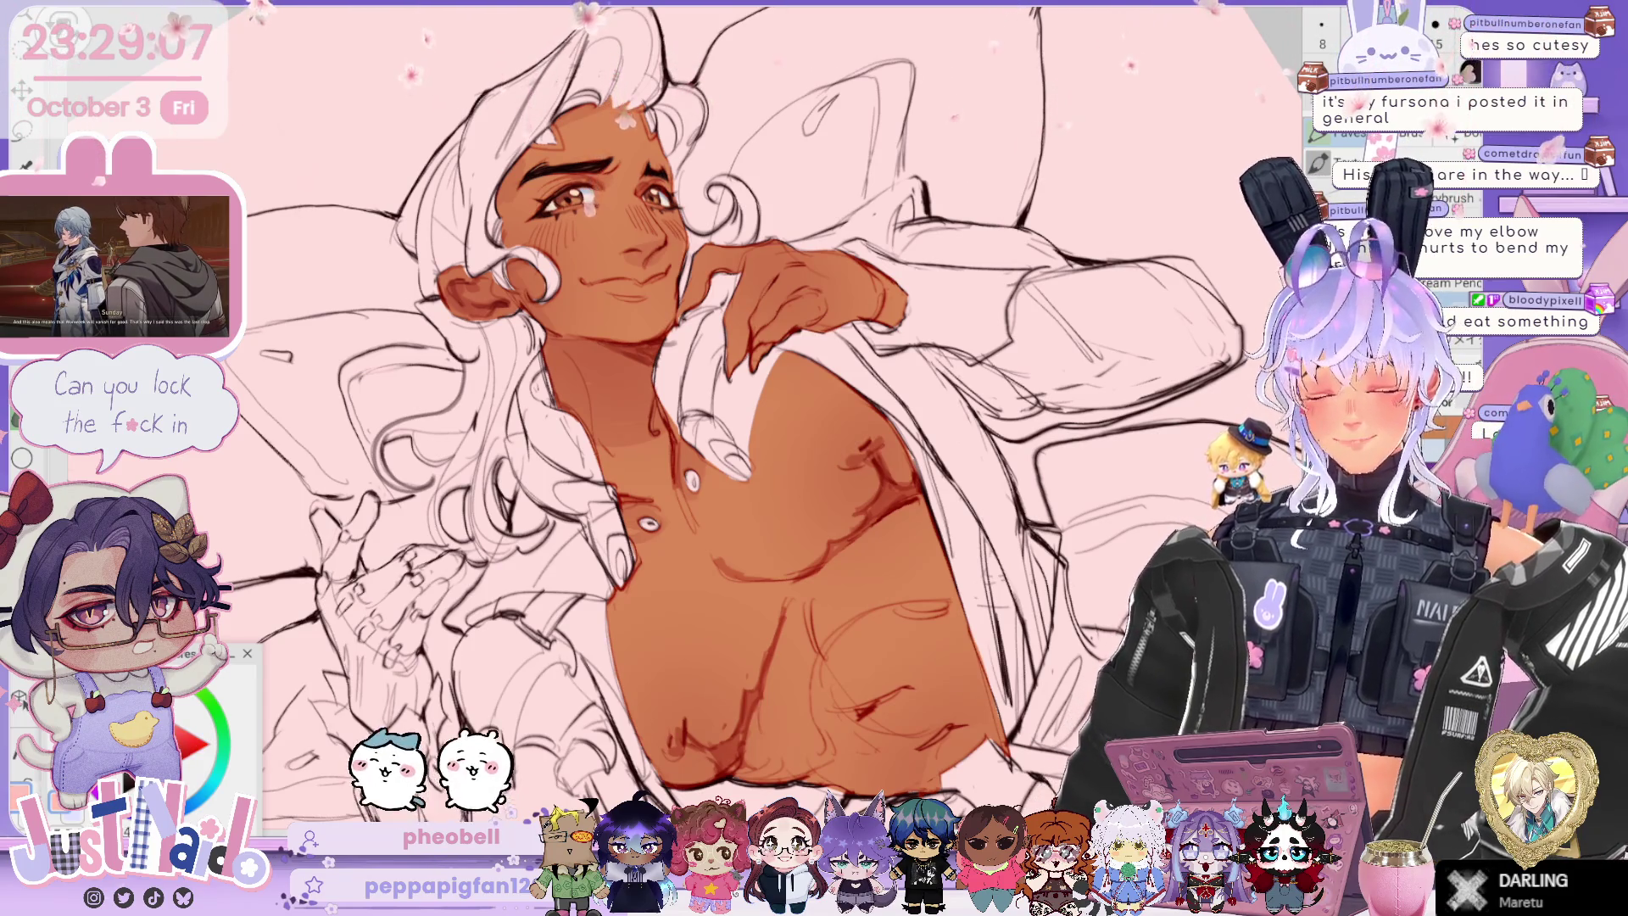
{"action": "scroll", "coordinate": [747, 423], "scroll_direction": "up", "scroll_amount": 2}
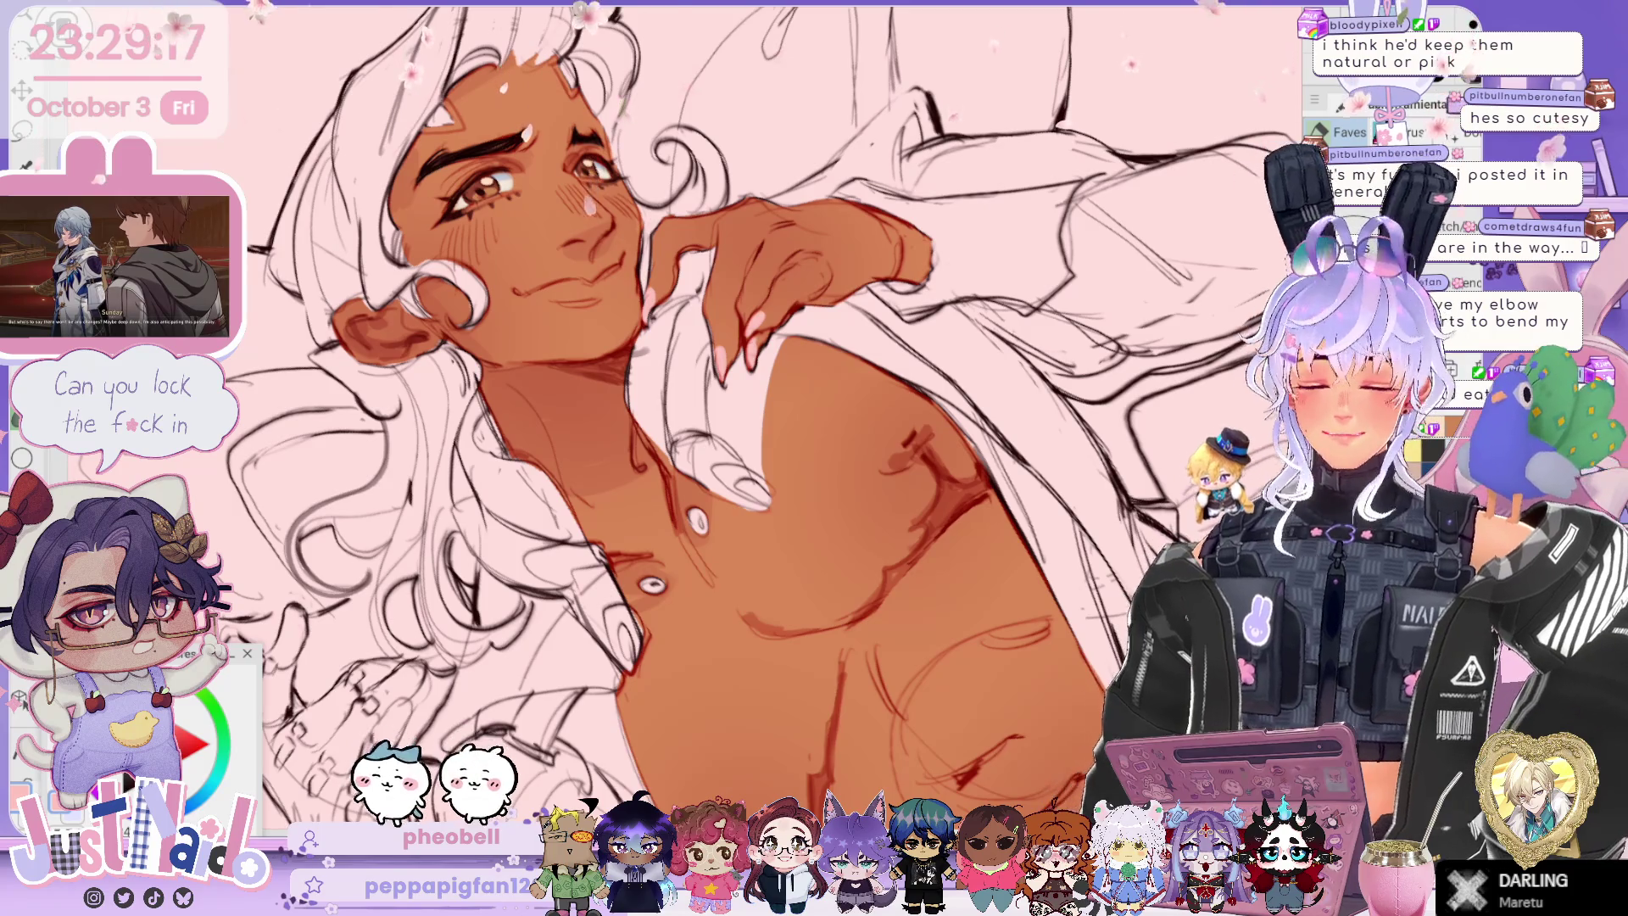
{"action": "scroll", "coordinate": [658, 416], "scroll_direction": "down", "scroll_amount": 5}
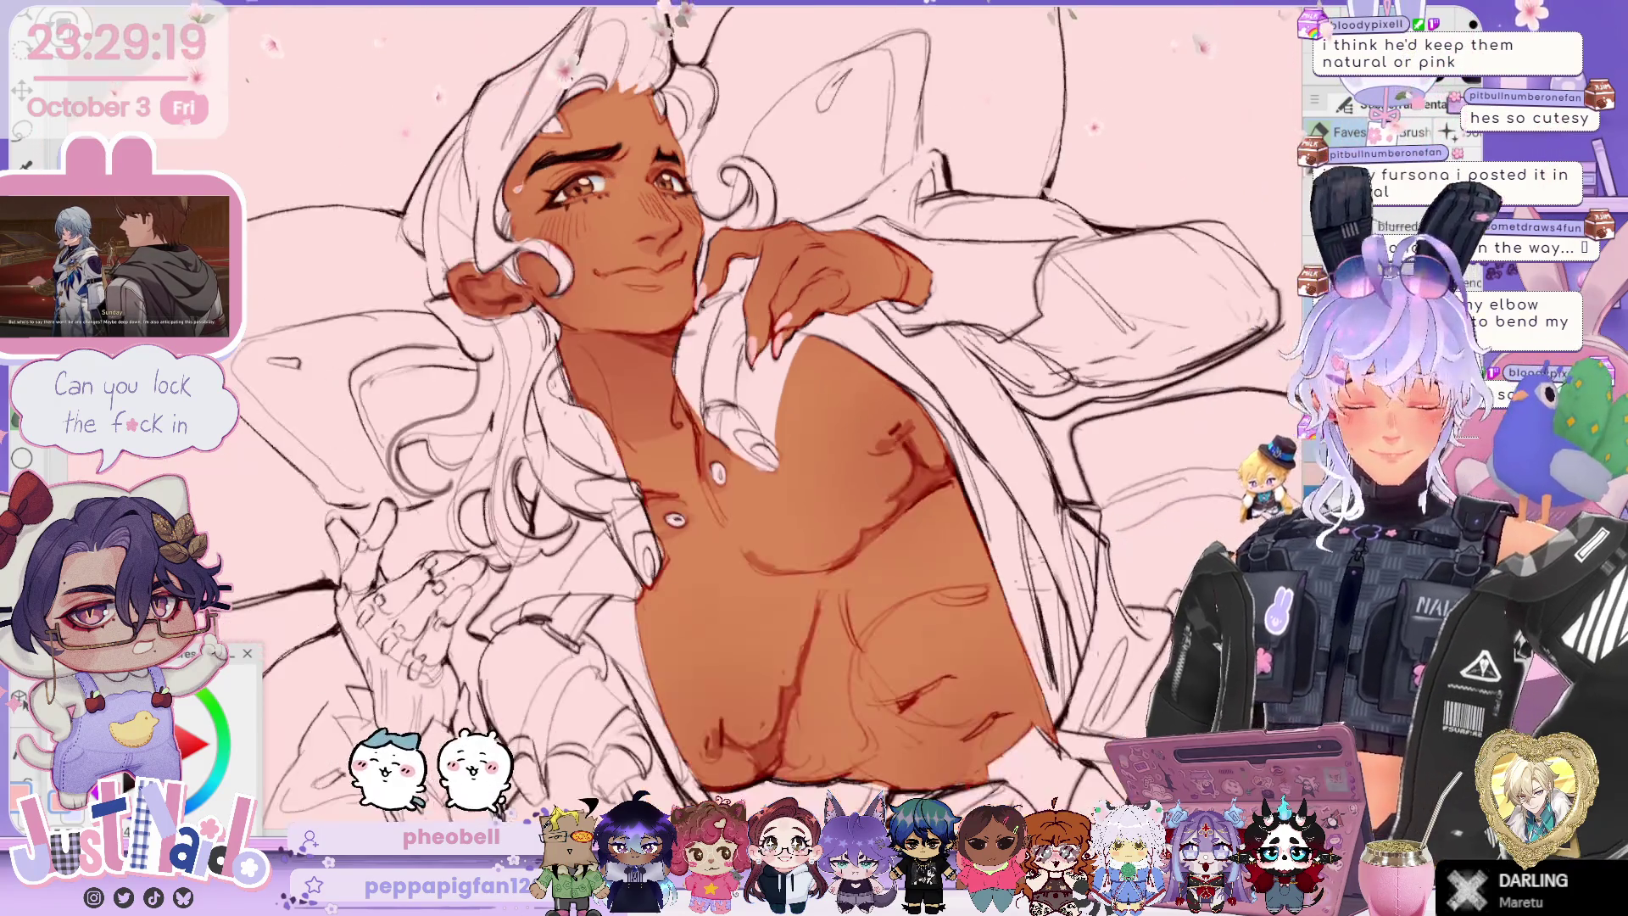
Step: Darken the red-brown shading on the face, neck and collarbone, with the canvas rotated
{"action": "scroll", "coordinate": [679, 416], "scroll_direction": "up", "scroll_amount": 5}
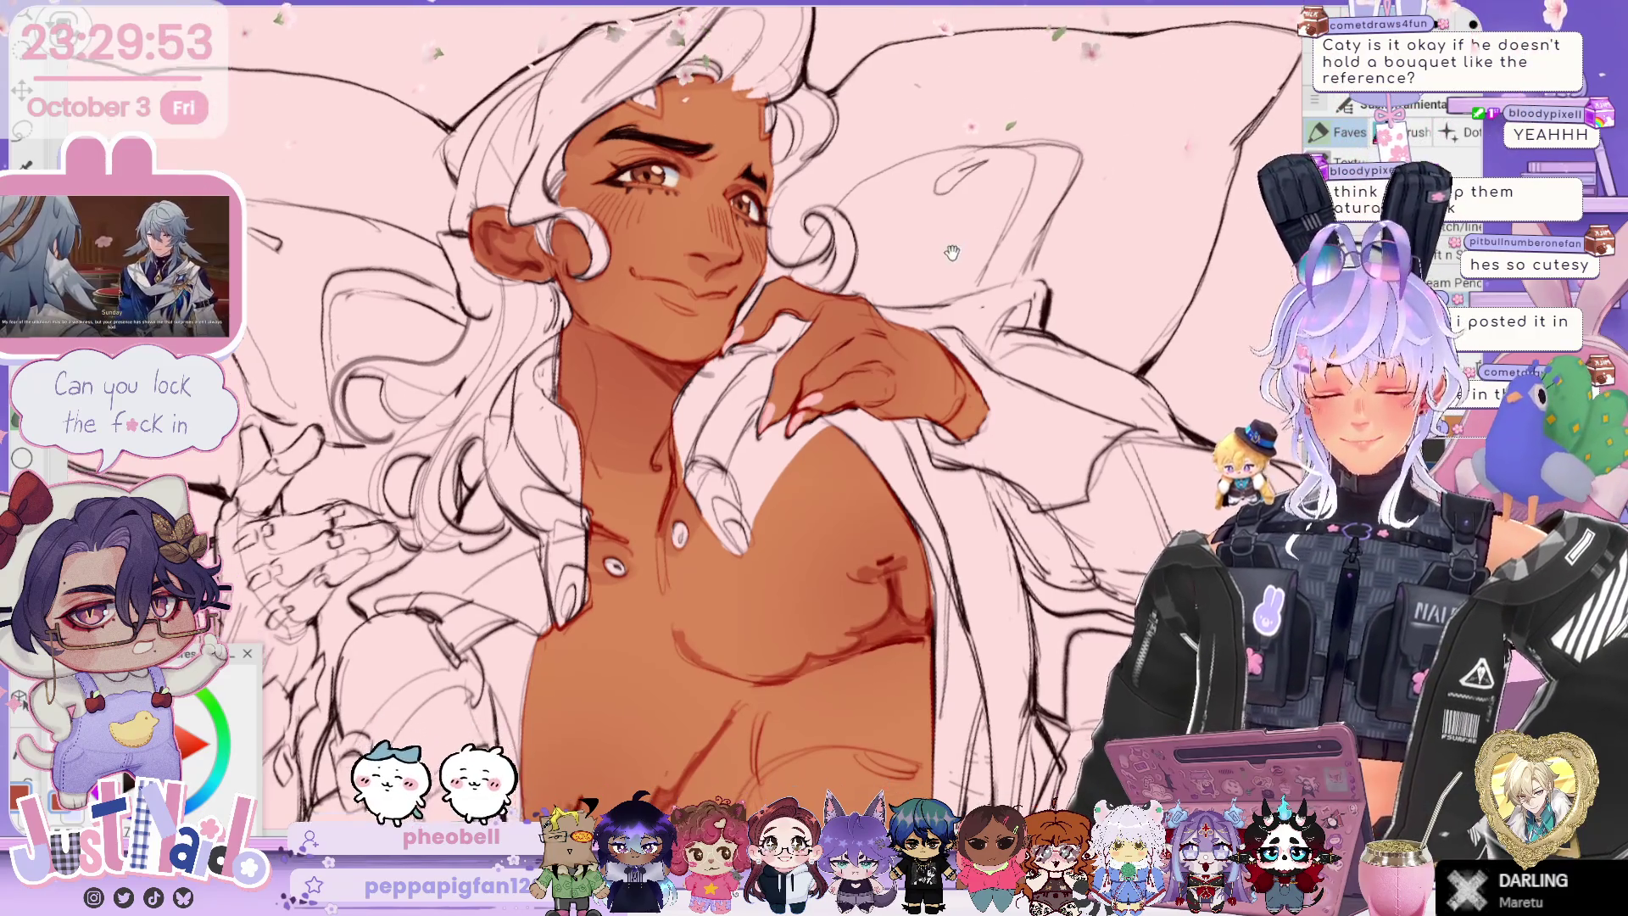
{"action": "scroll", "coordinate": [678, 423], "scroll_direction": "up", "scroll_amount": 5}
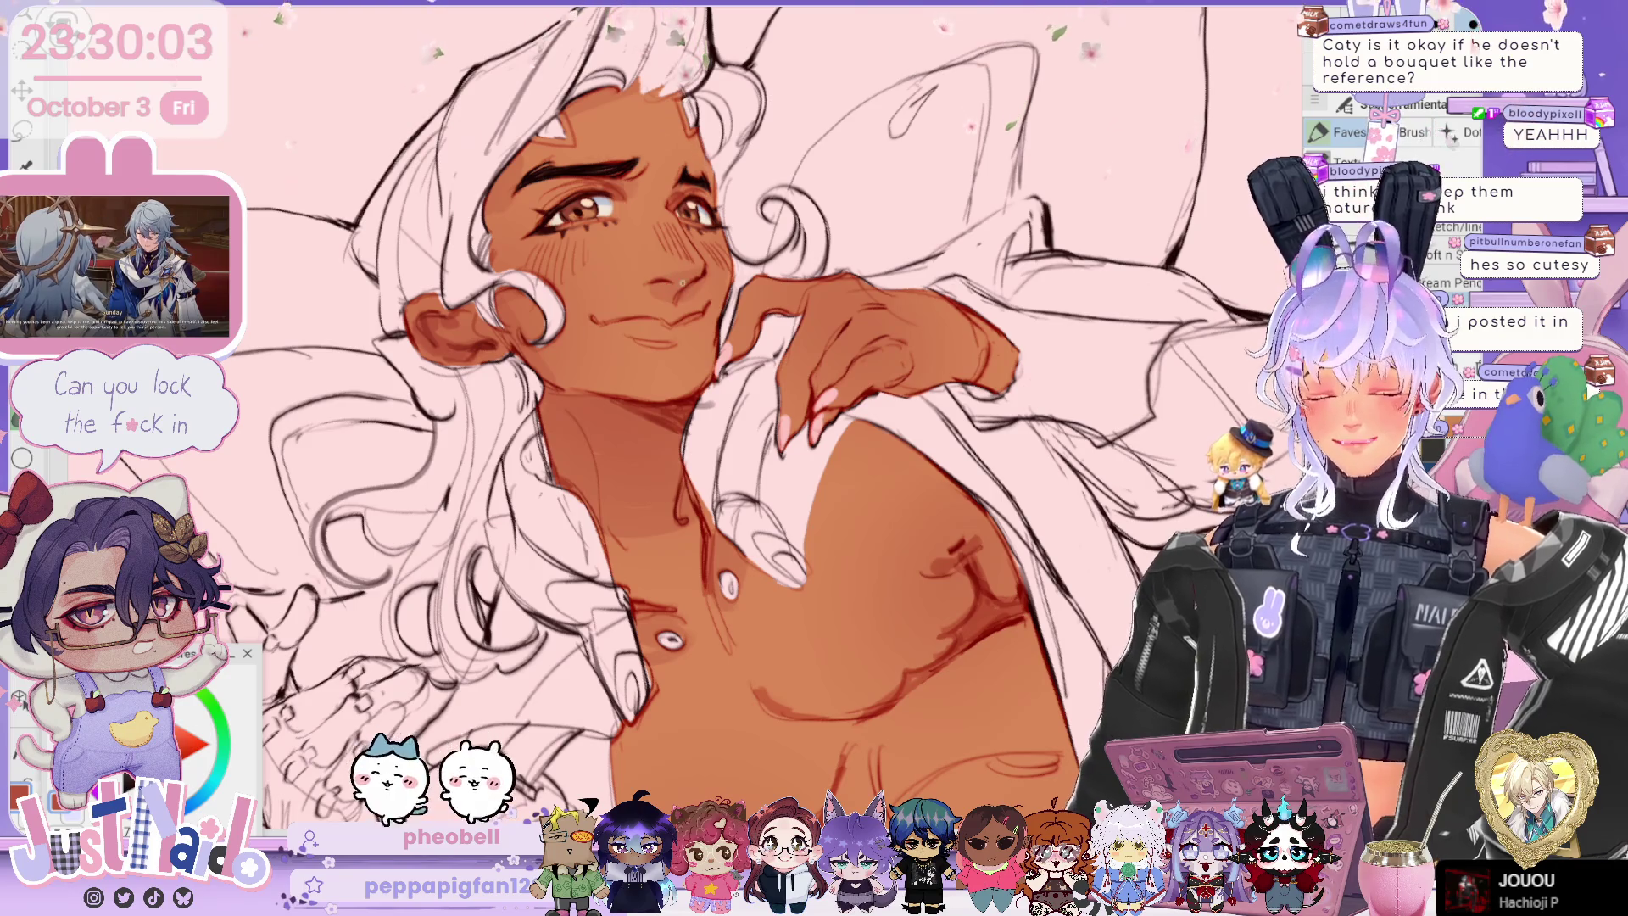
{"action": "key", "text": "r"}
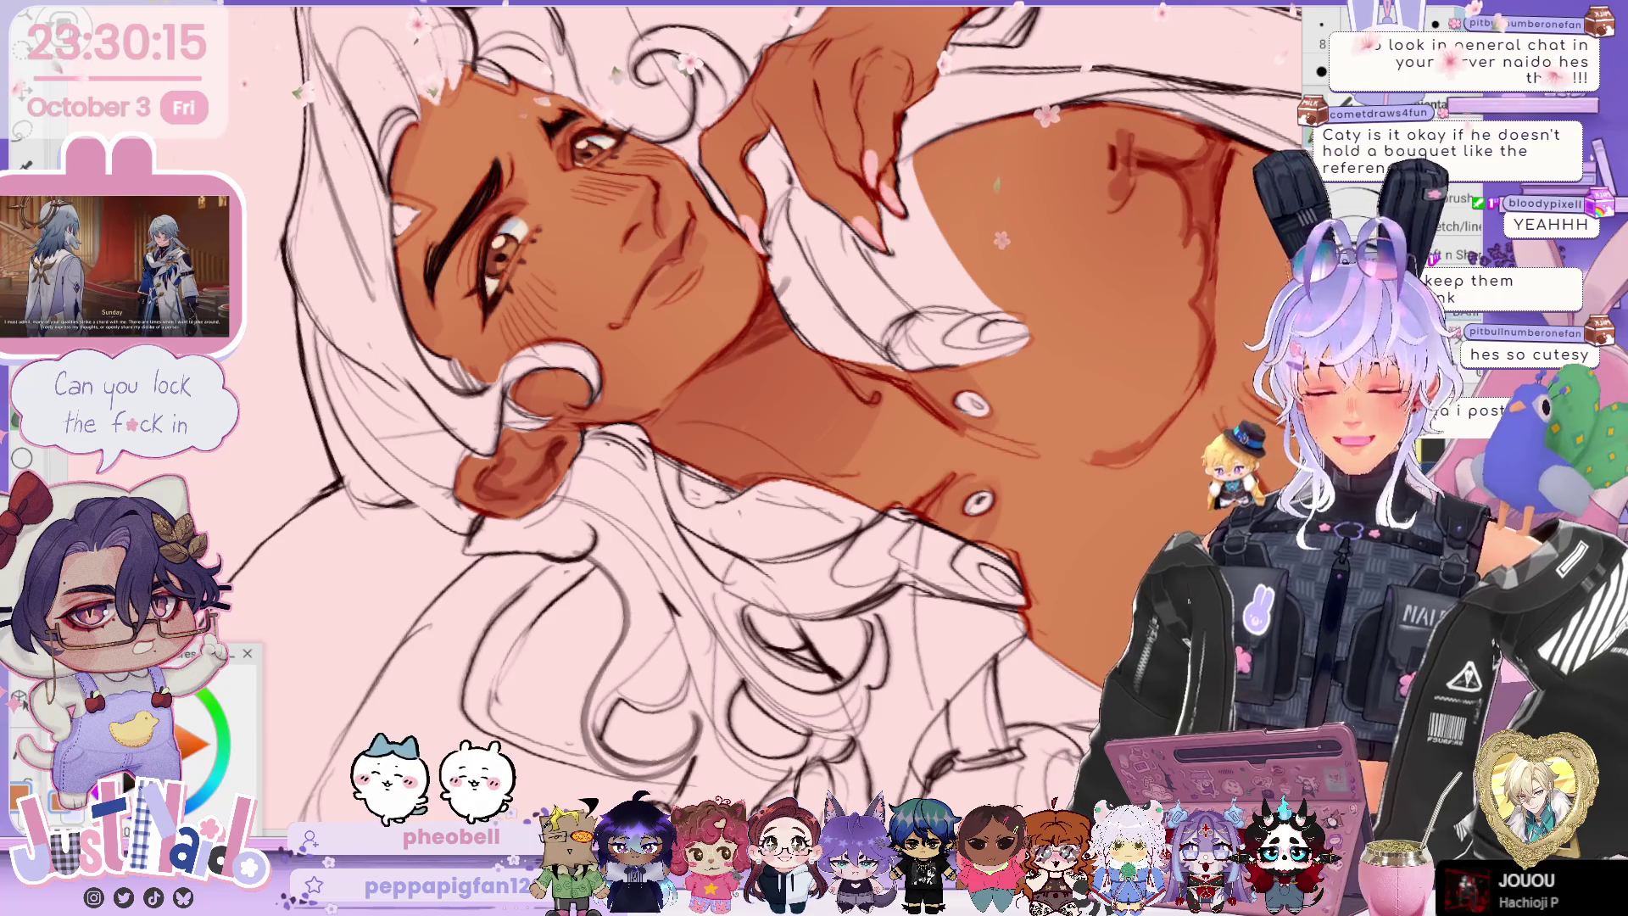
Step: Reset the canvas rotation, add final shading touches, and zoom out to the whole figure
{"action": "key", "text": "Home"}
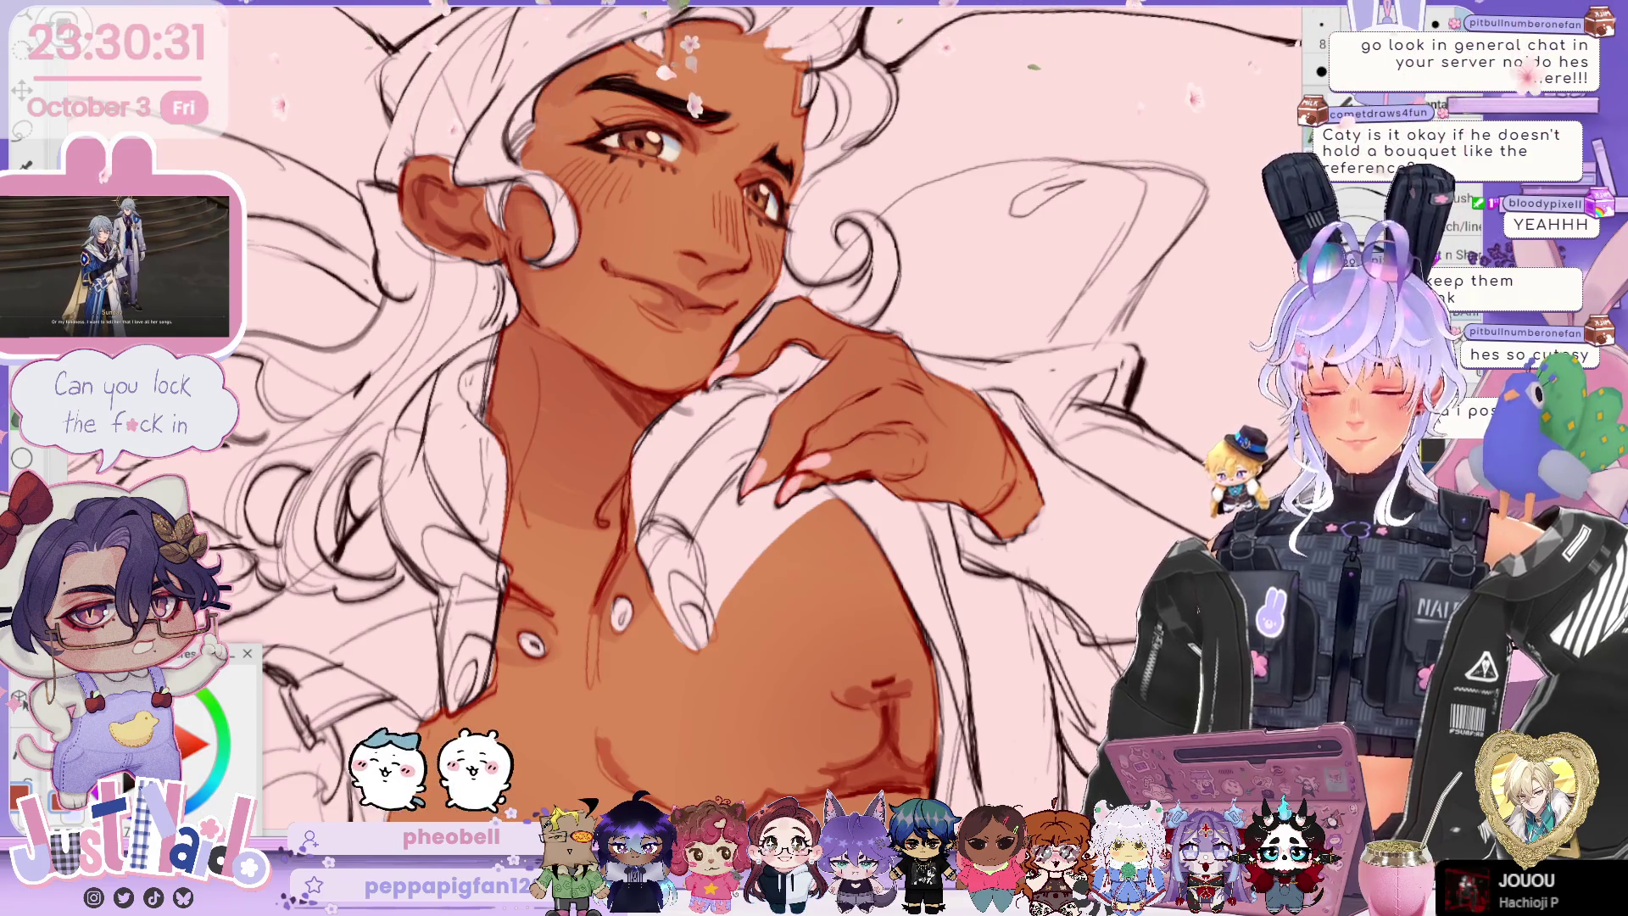
{"action": "scroll", "coordinate": [729, 416], "scroll_direction": "down", "scroll_amount": 3}
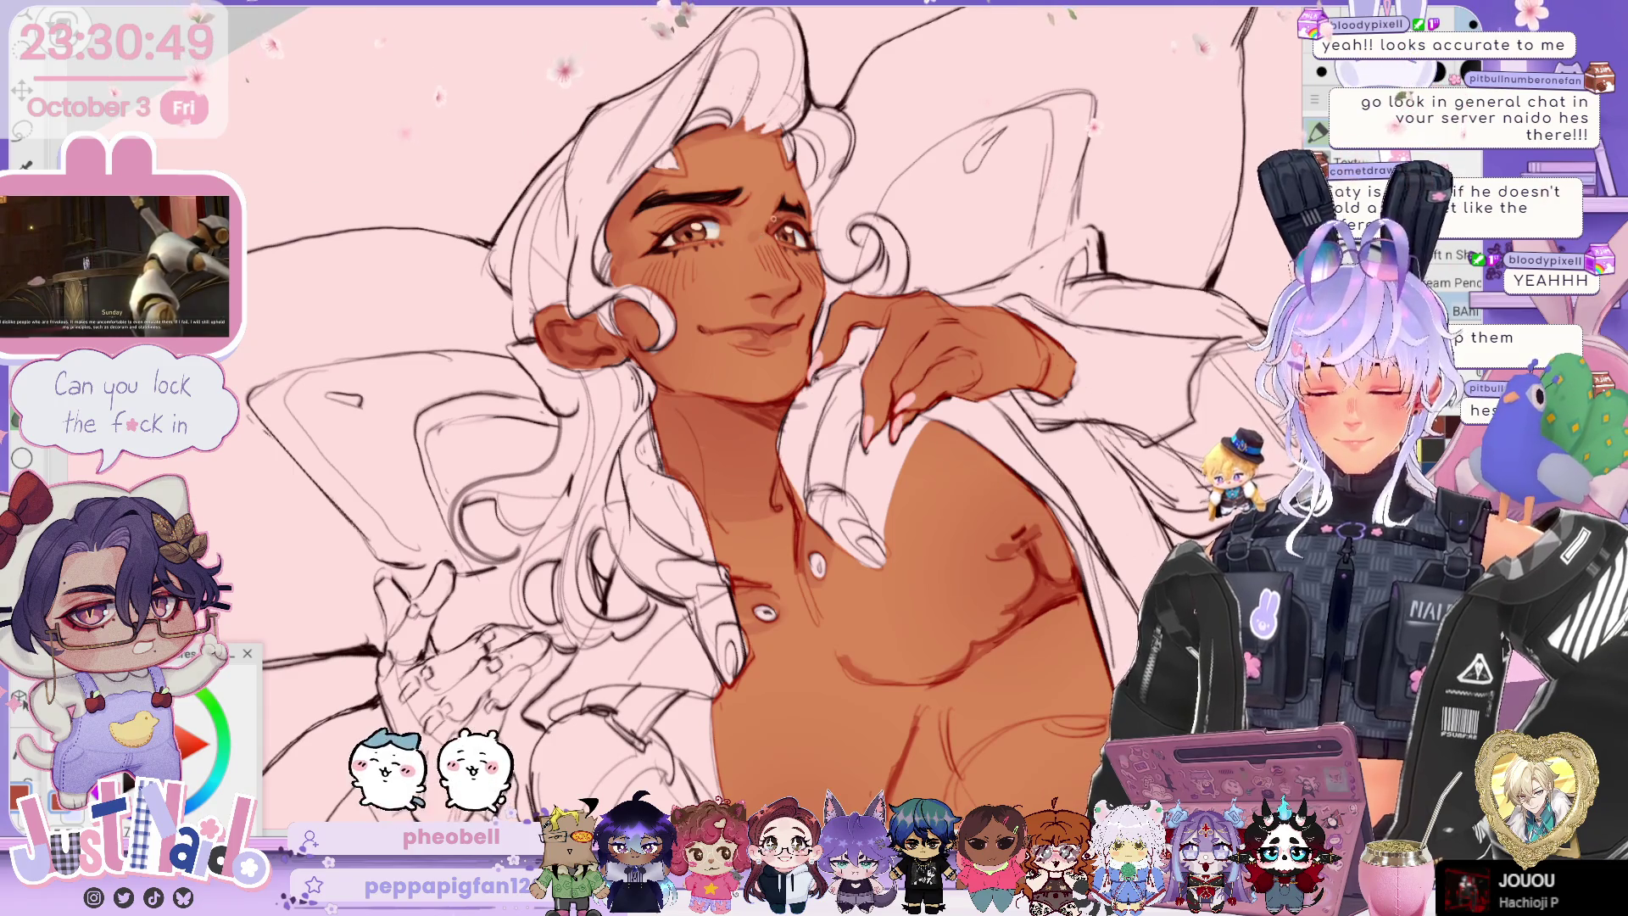
{"action": "scroll", "coordinate": [754, 416], "scroll_direction": "down", "scroll_amount": 5}
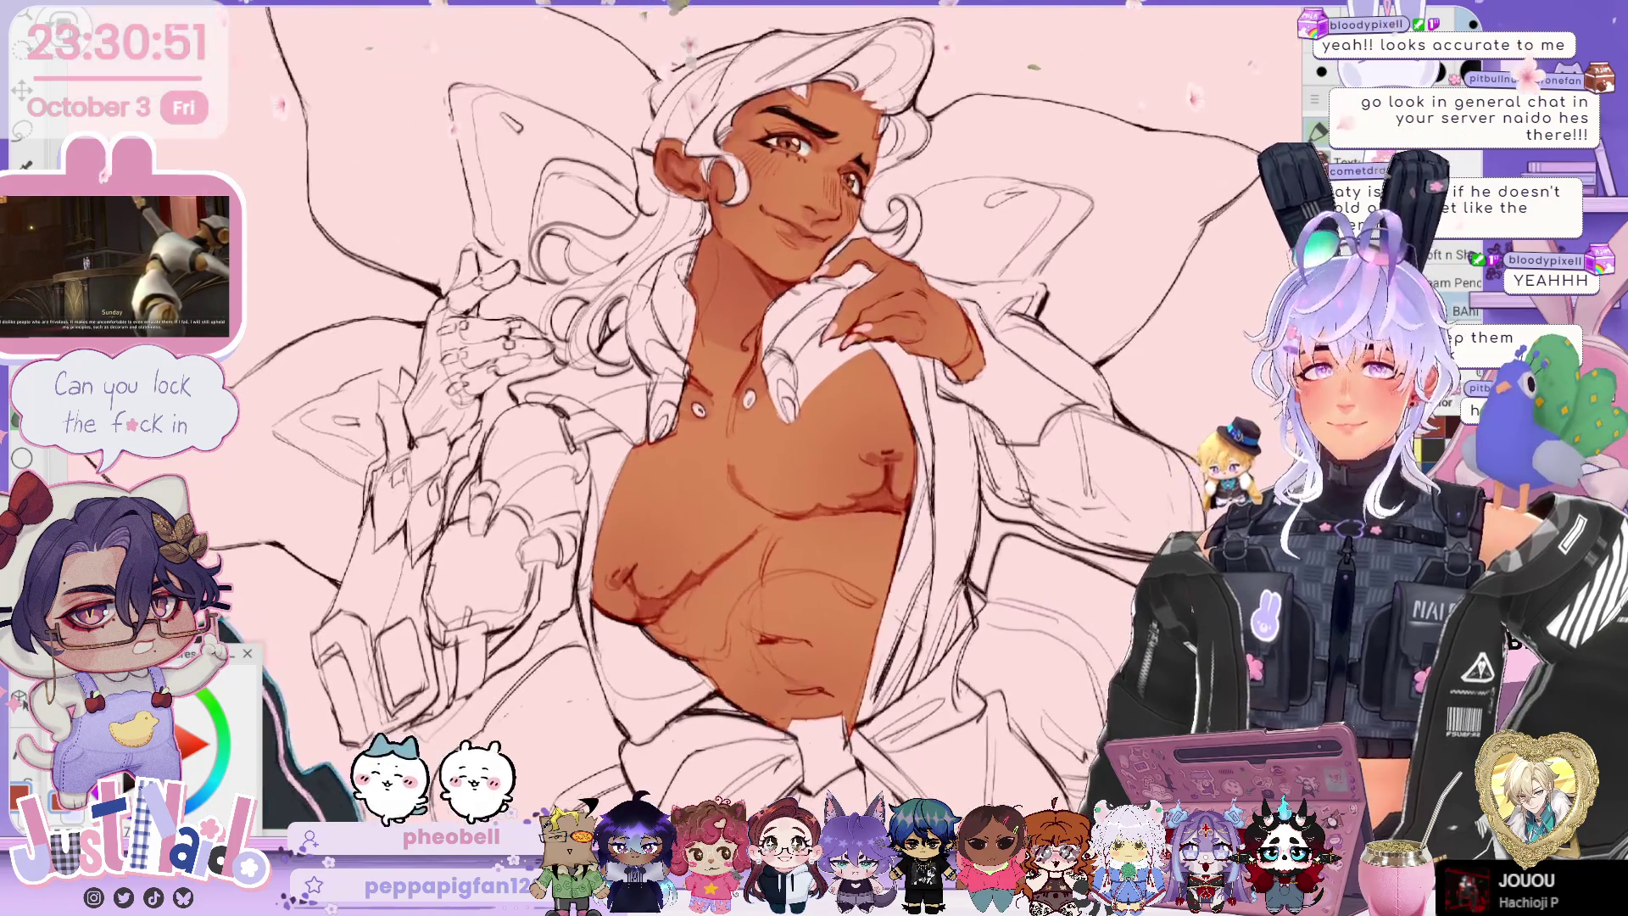
{"action": "left_click_drag", "start_coordinate": [763, 423], "coordinate": [751, 433]}
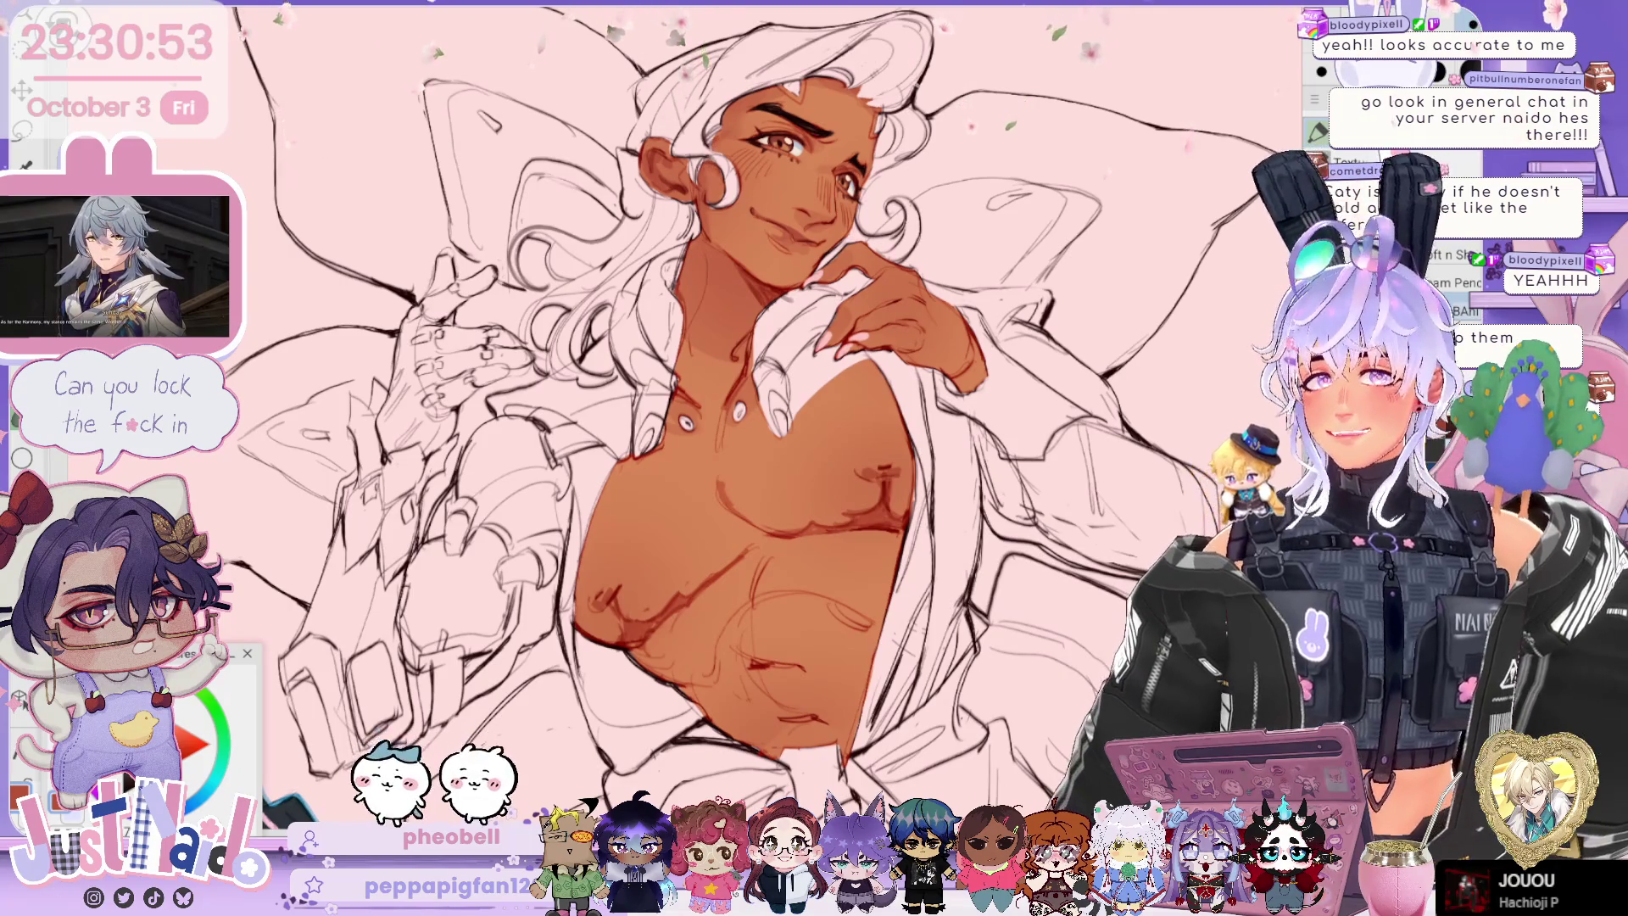
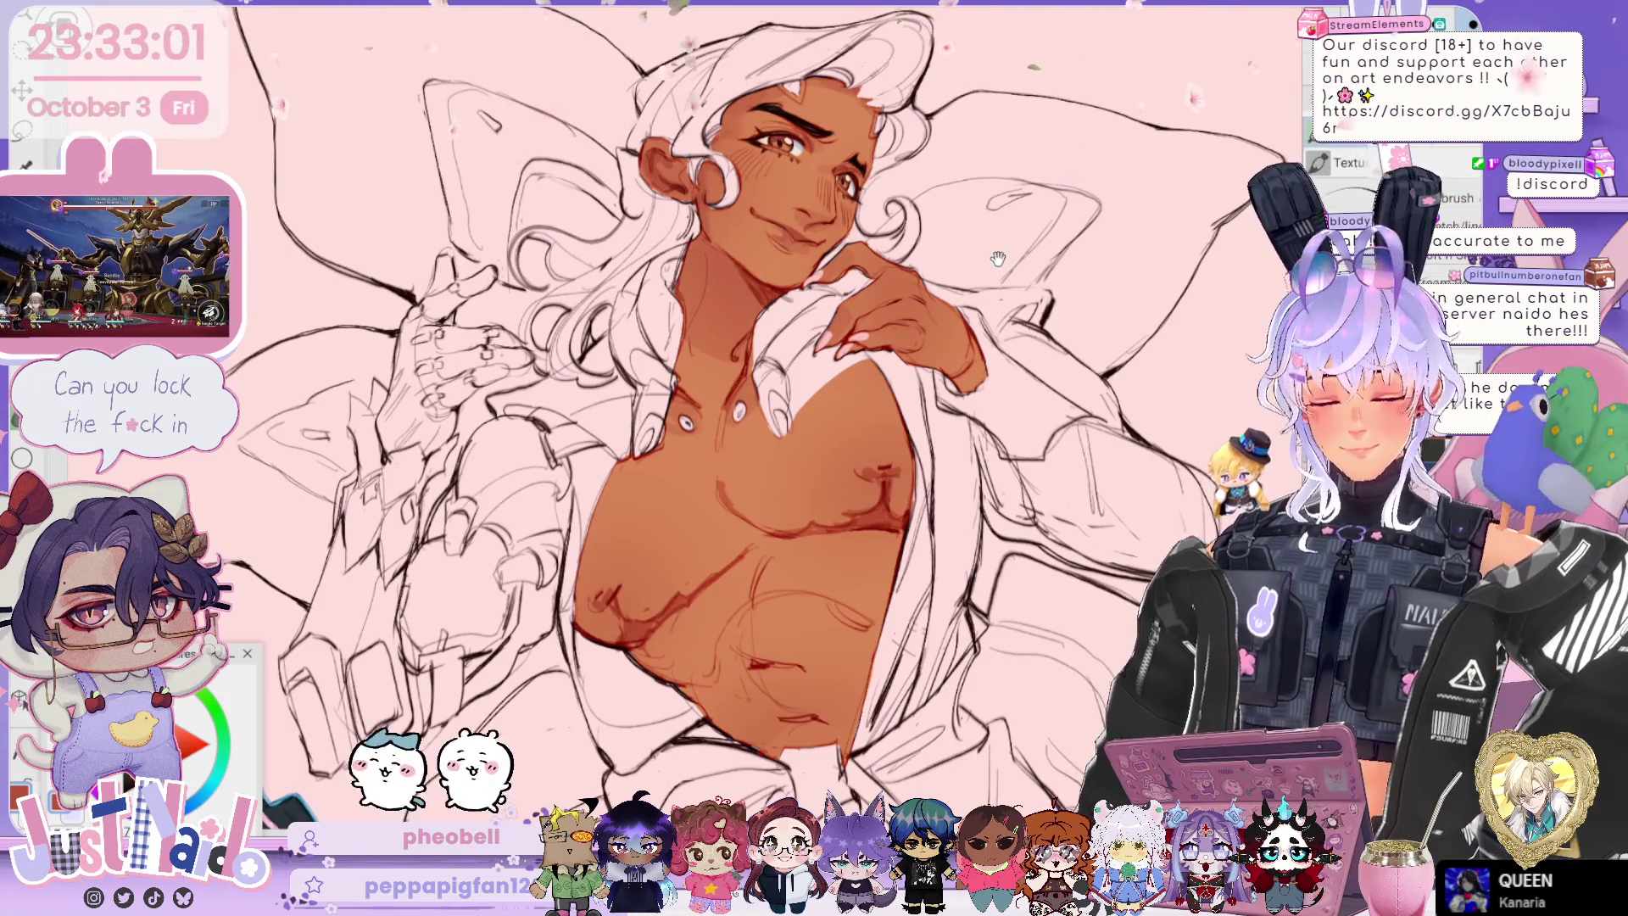
Step: Scroll and zoom around the drawing to inspect the shaded figure
{"action": "scroll", "coordinate": [729, 416], "scroll_direction": "down", "scroll_amount": 1}
{"action": "scroll", "coordinate": [730, 416], "scroll_direction": "up", "scroll_amount": 1}
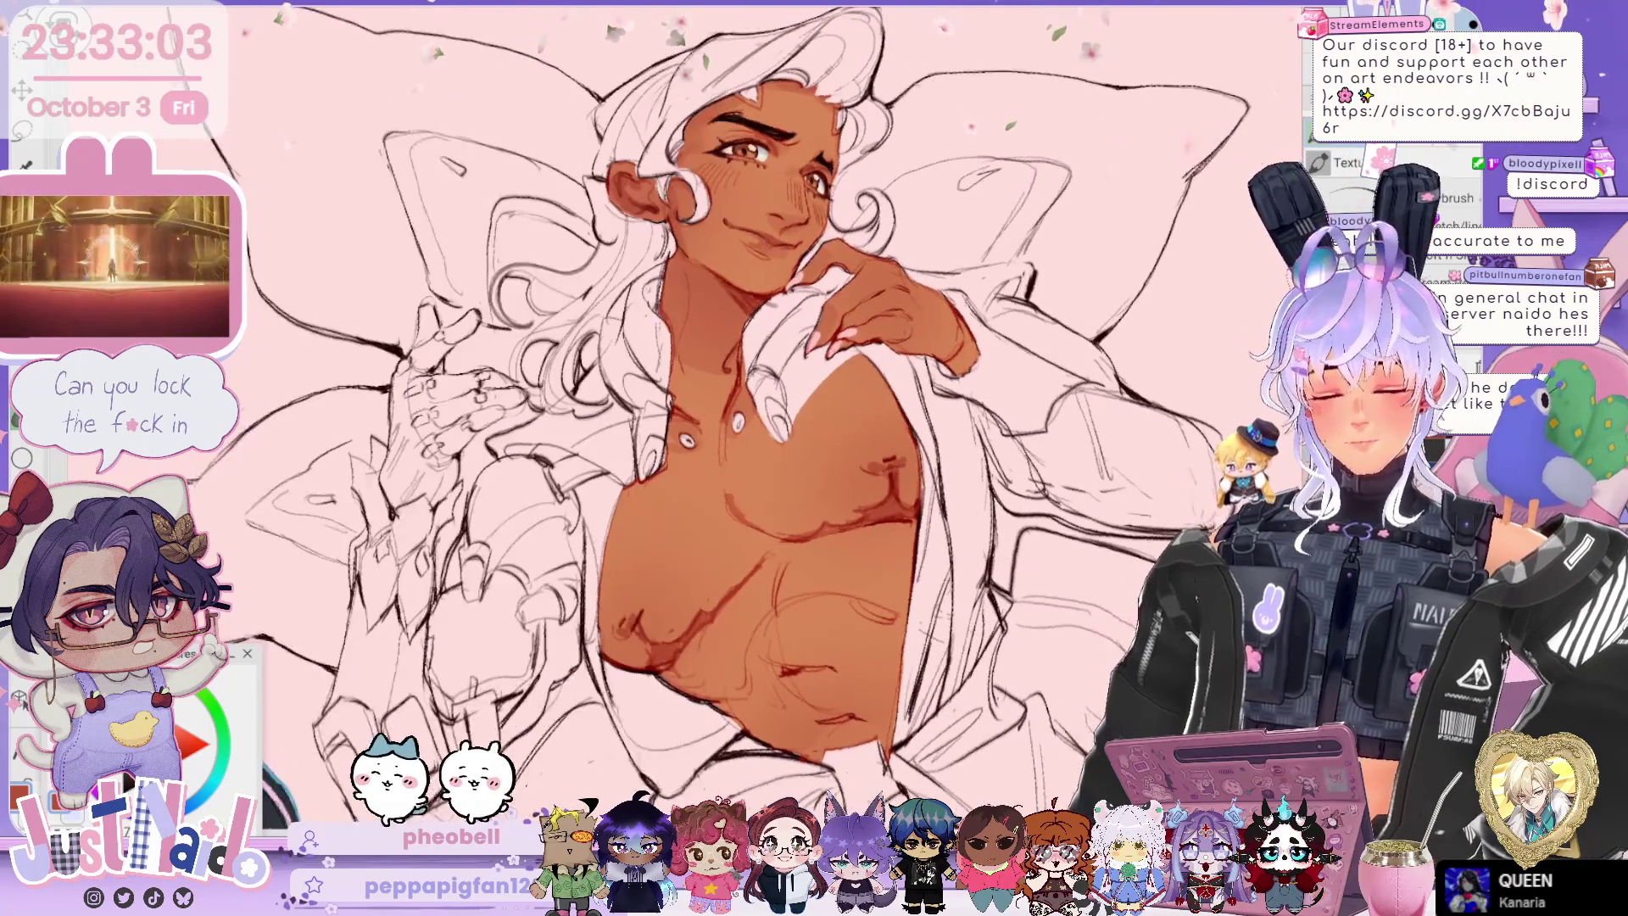
{"action": "scroll", "coordinate": [729, 415], "scroll_direction": "down", "scroll_amount": 3}
{"action": "scroll", "coordinate": [729, 416], "scroll_direction": "down", "scroll_amount": 2}
{"action": "scroll", "coordinate": [729, 416], "scroll_direction": "down", "scroll_amount": 2}
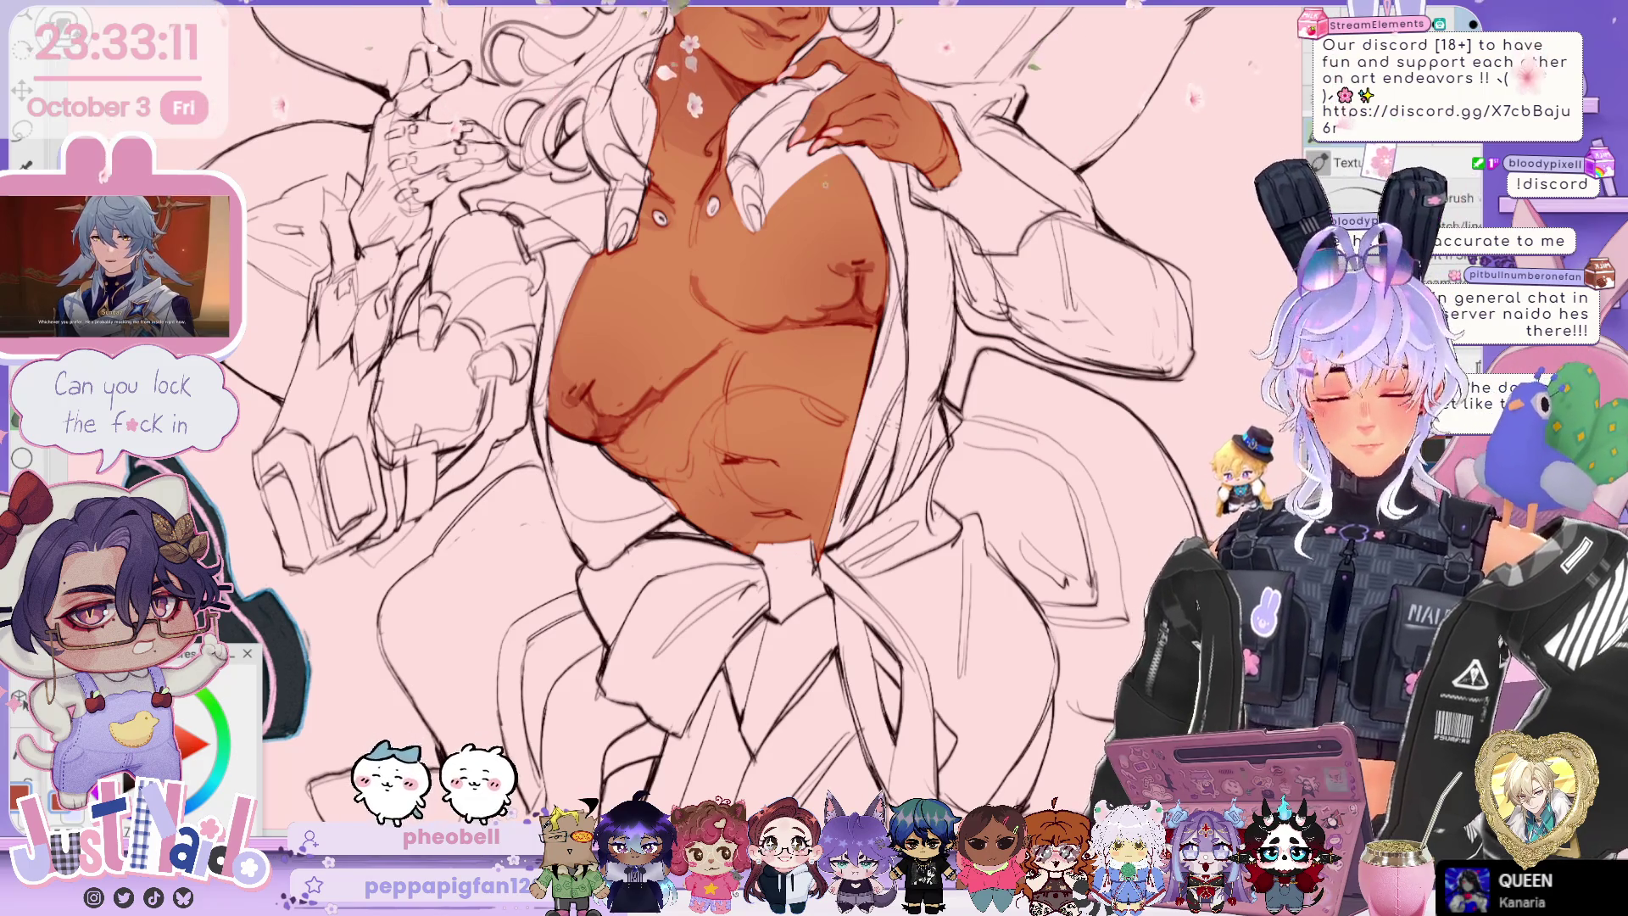
{"action": "scroll", "coordinate": [628, 415], "scroll_direction": "down", "scroll_amount": 8}
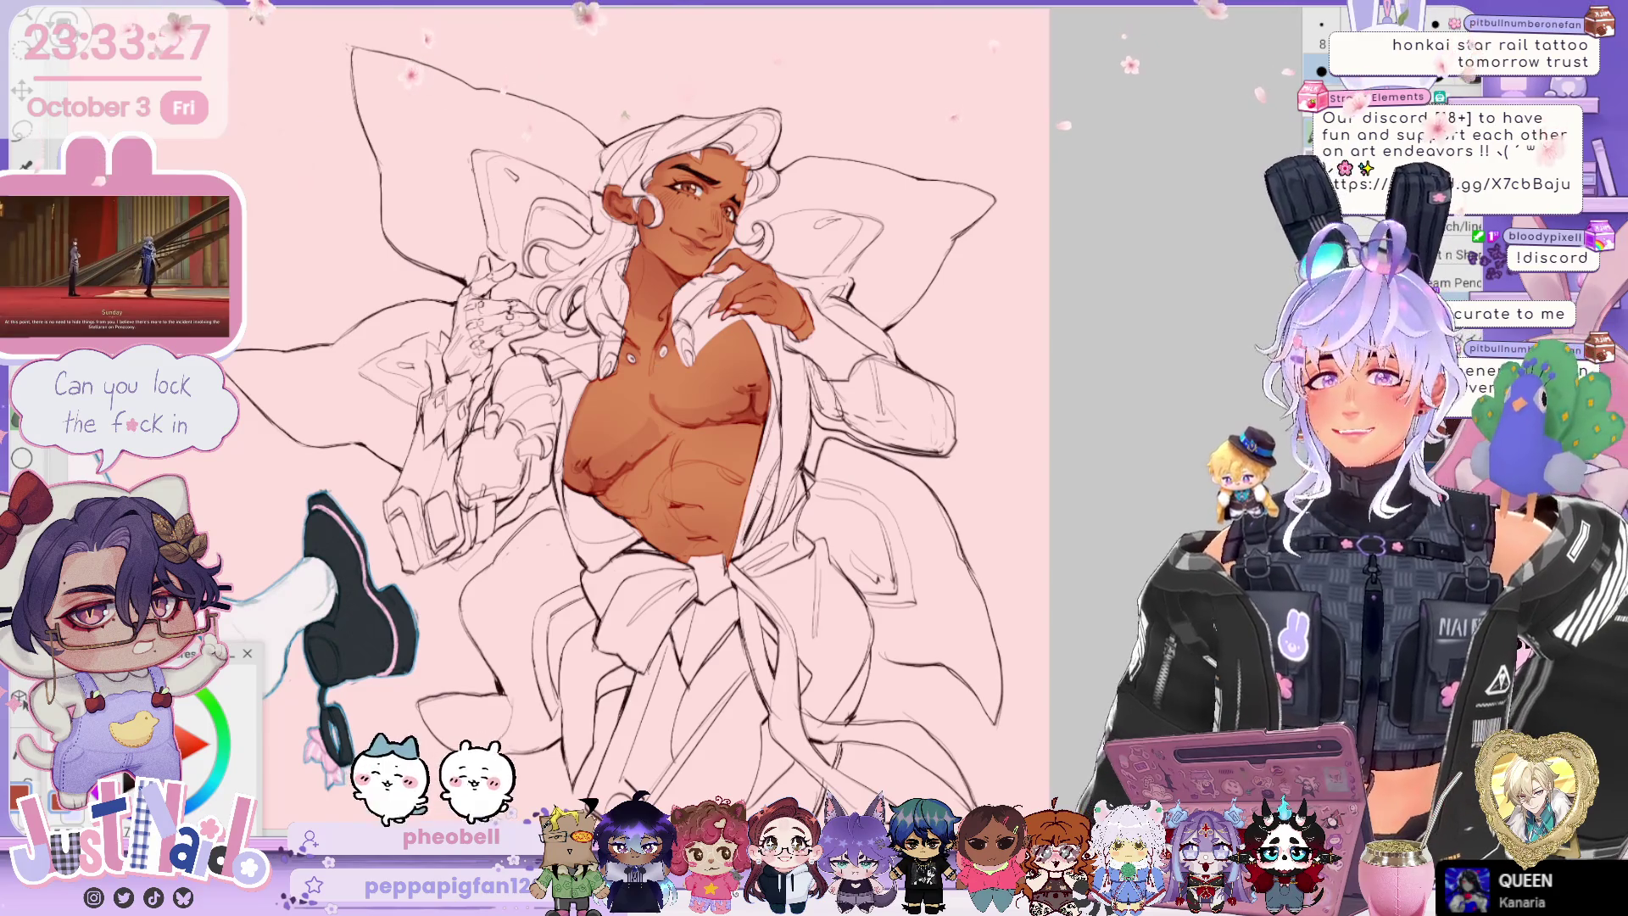
{"action": "scroll", "coordinate": [679, 382], "scroll_direction": "up", "scroll_amount": 5}
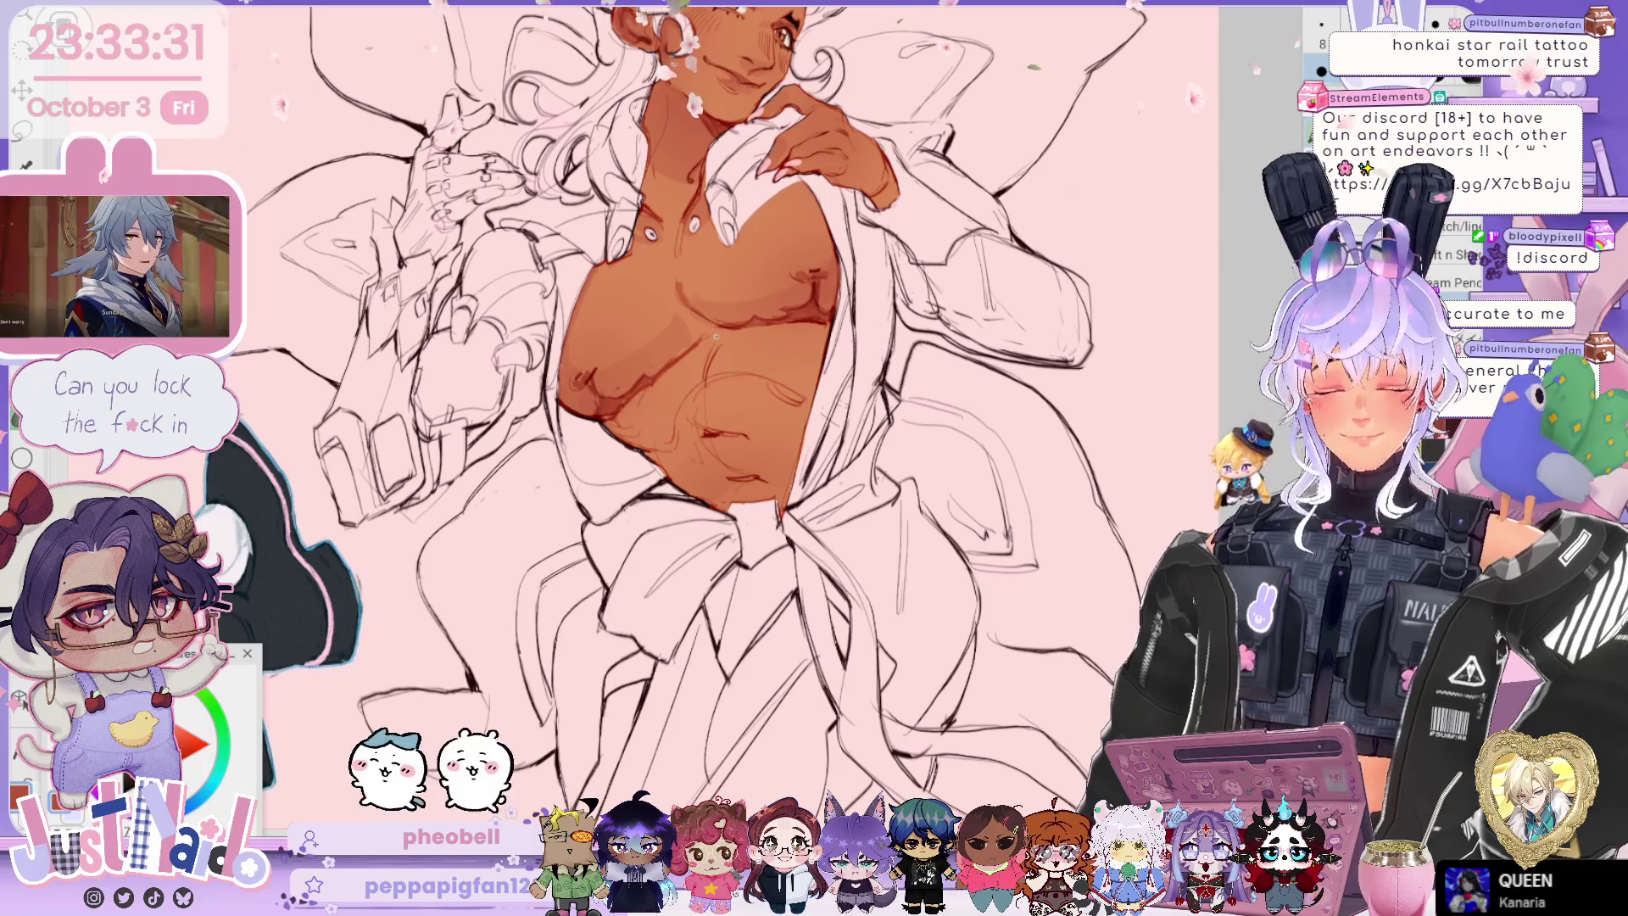
{"action": "scroll", "coordinate": [678, 381], "scroll_direction": "down", "scroll_amount": 5}
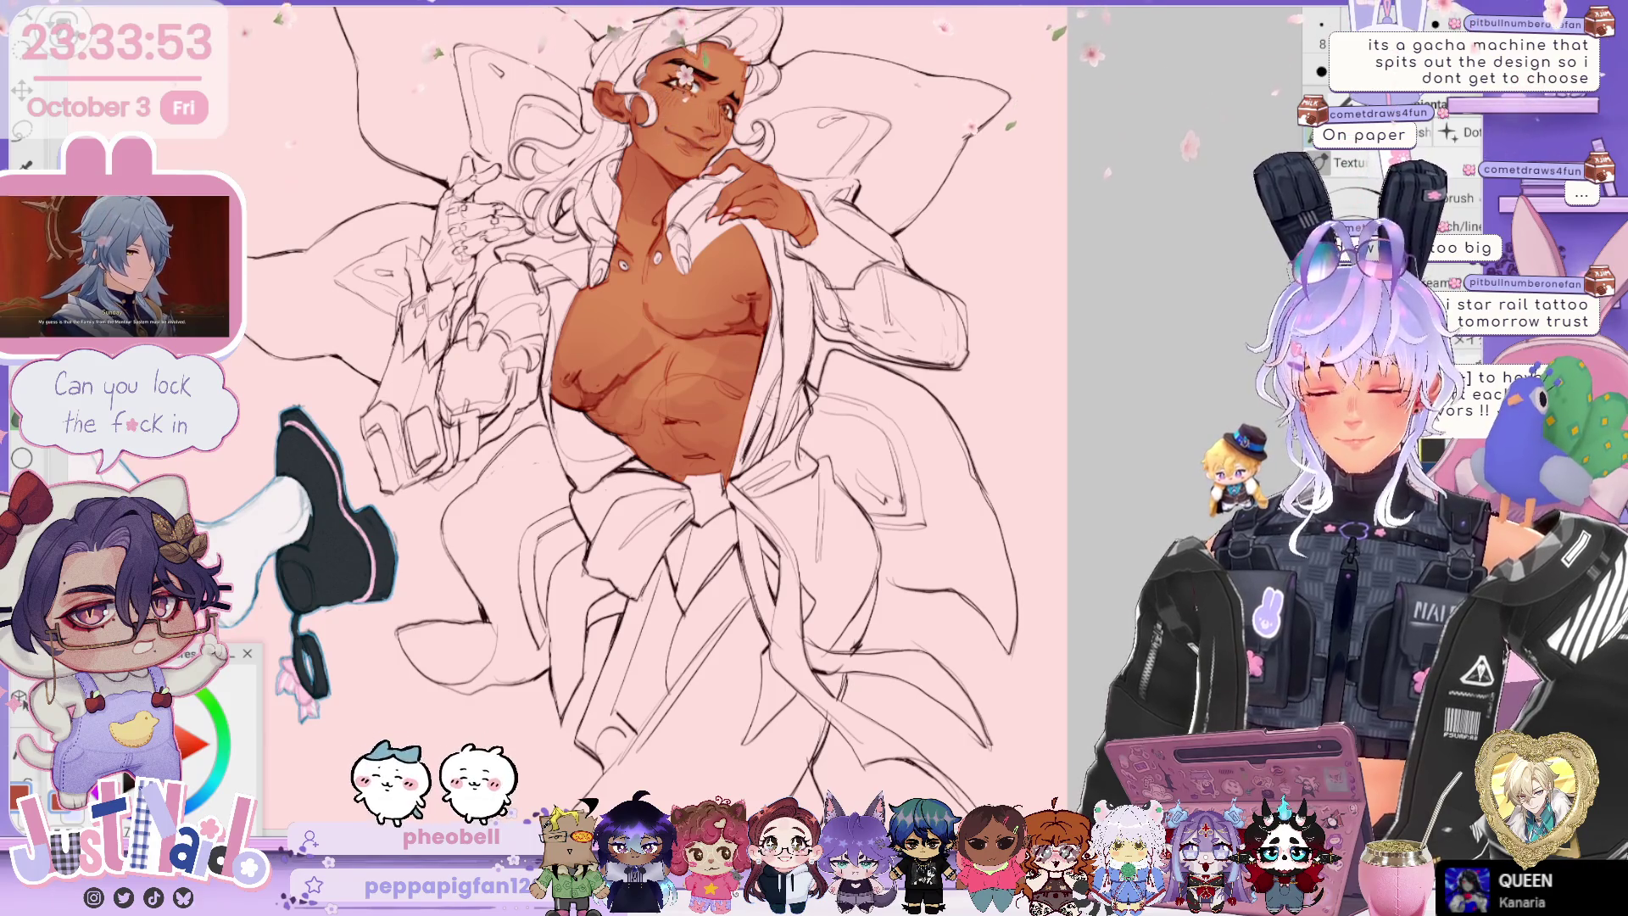
{"action": "key", "text": "ctrl+plus"}
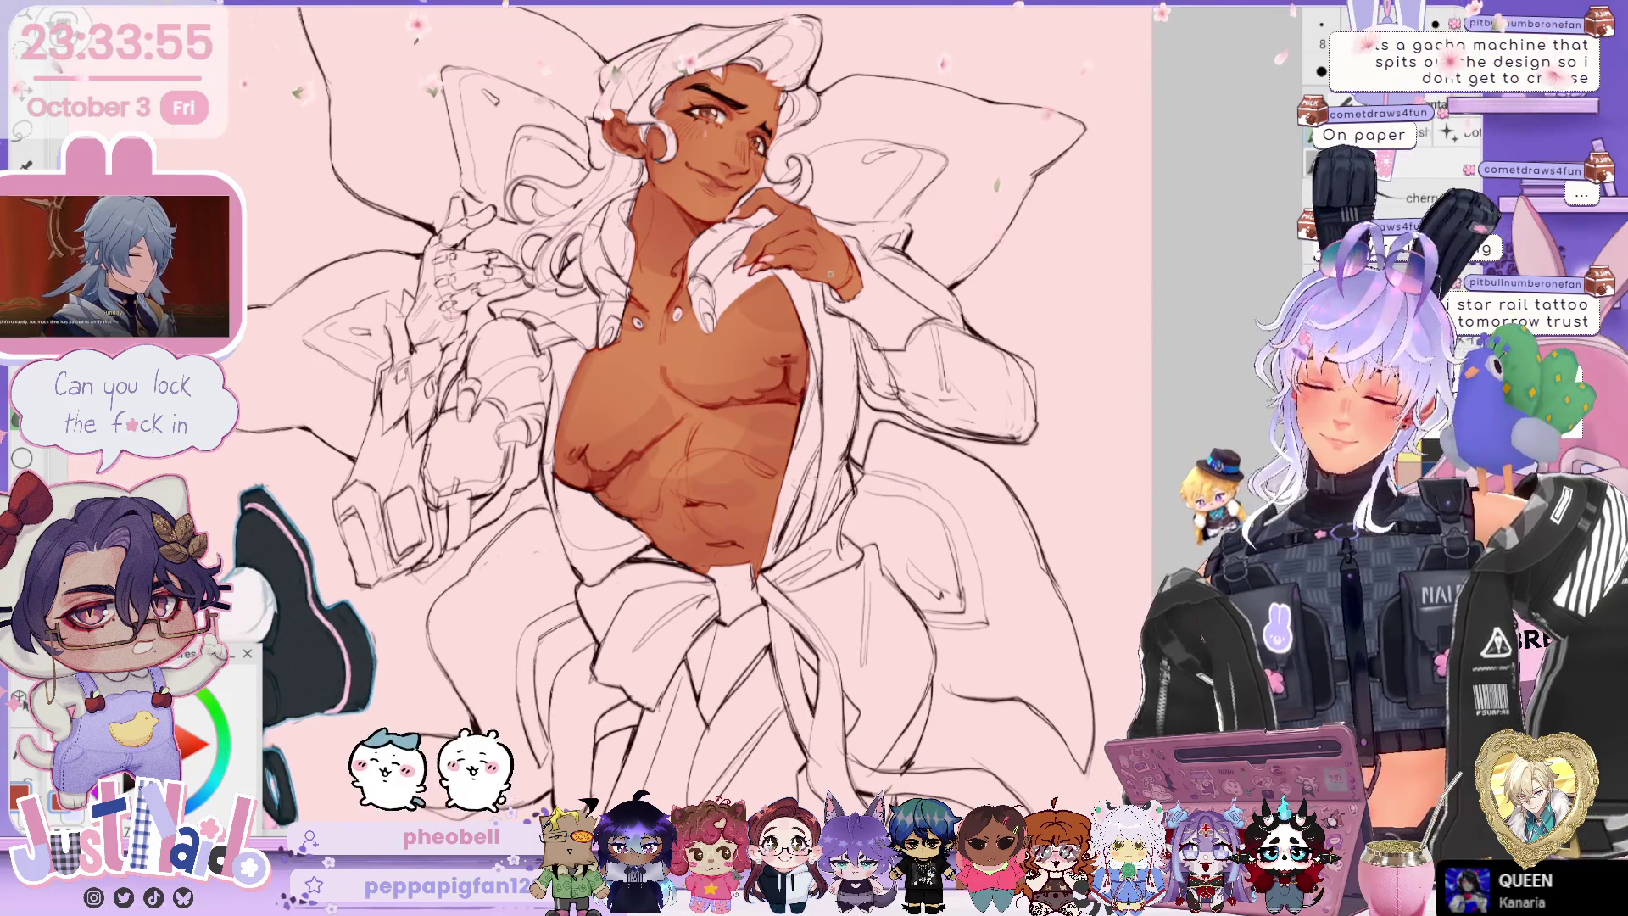
{"action": "scroll", "coordinate": [645, 407], "scroll_direction": "up", "scroll_amount": 3}
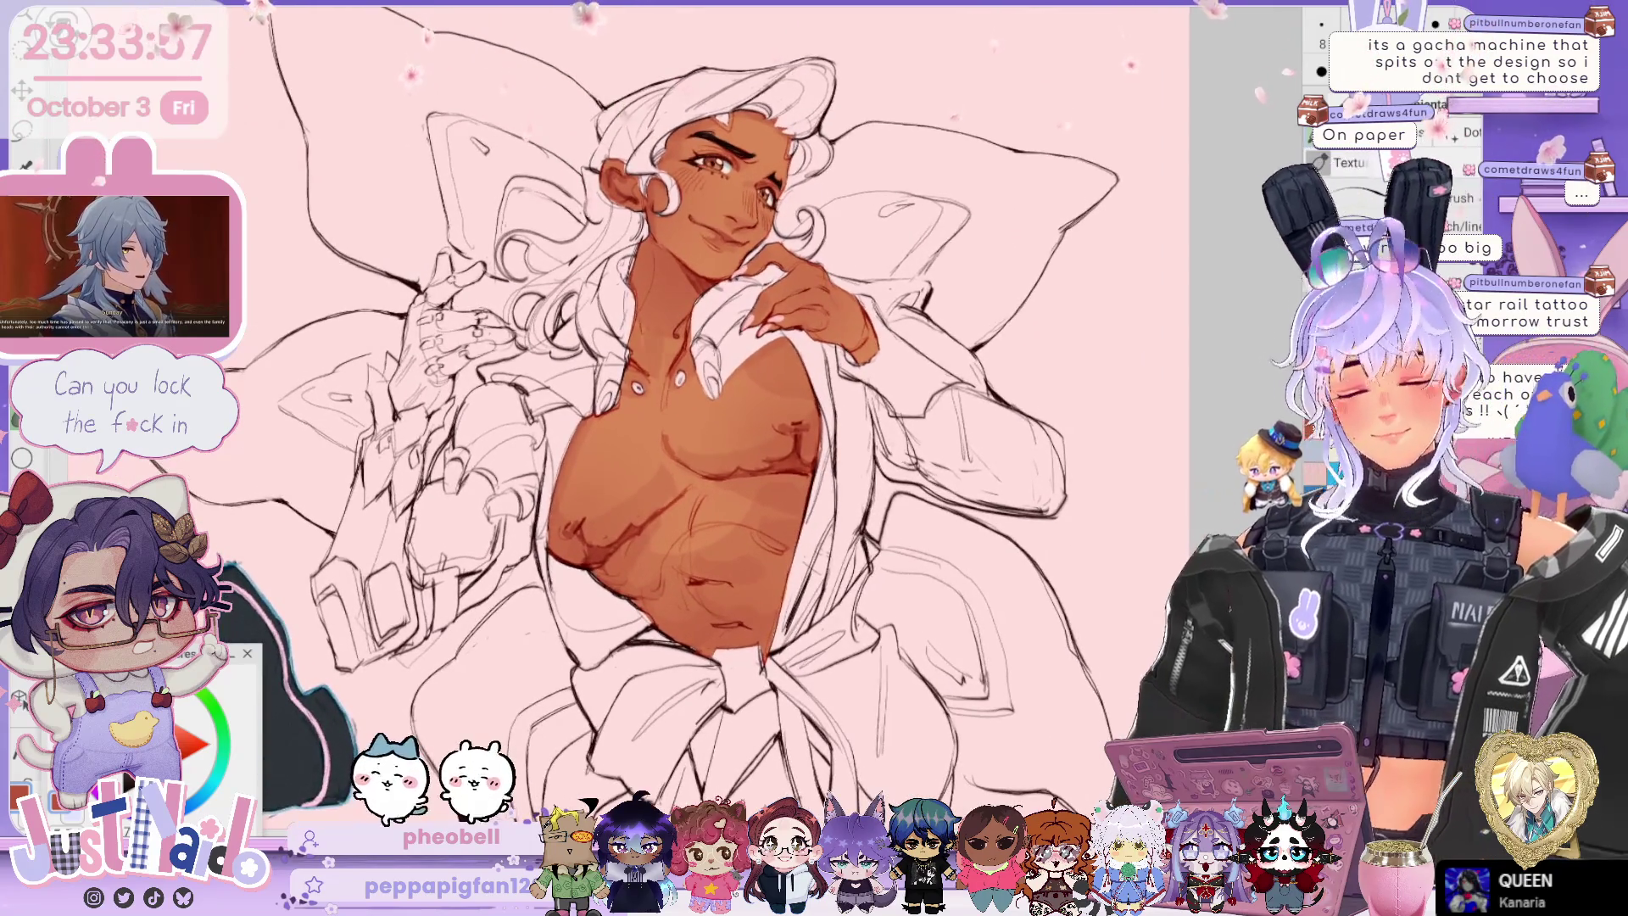
{"action": "key", "text": "ctrl+minus"}
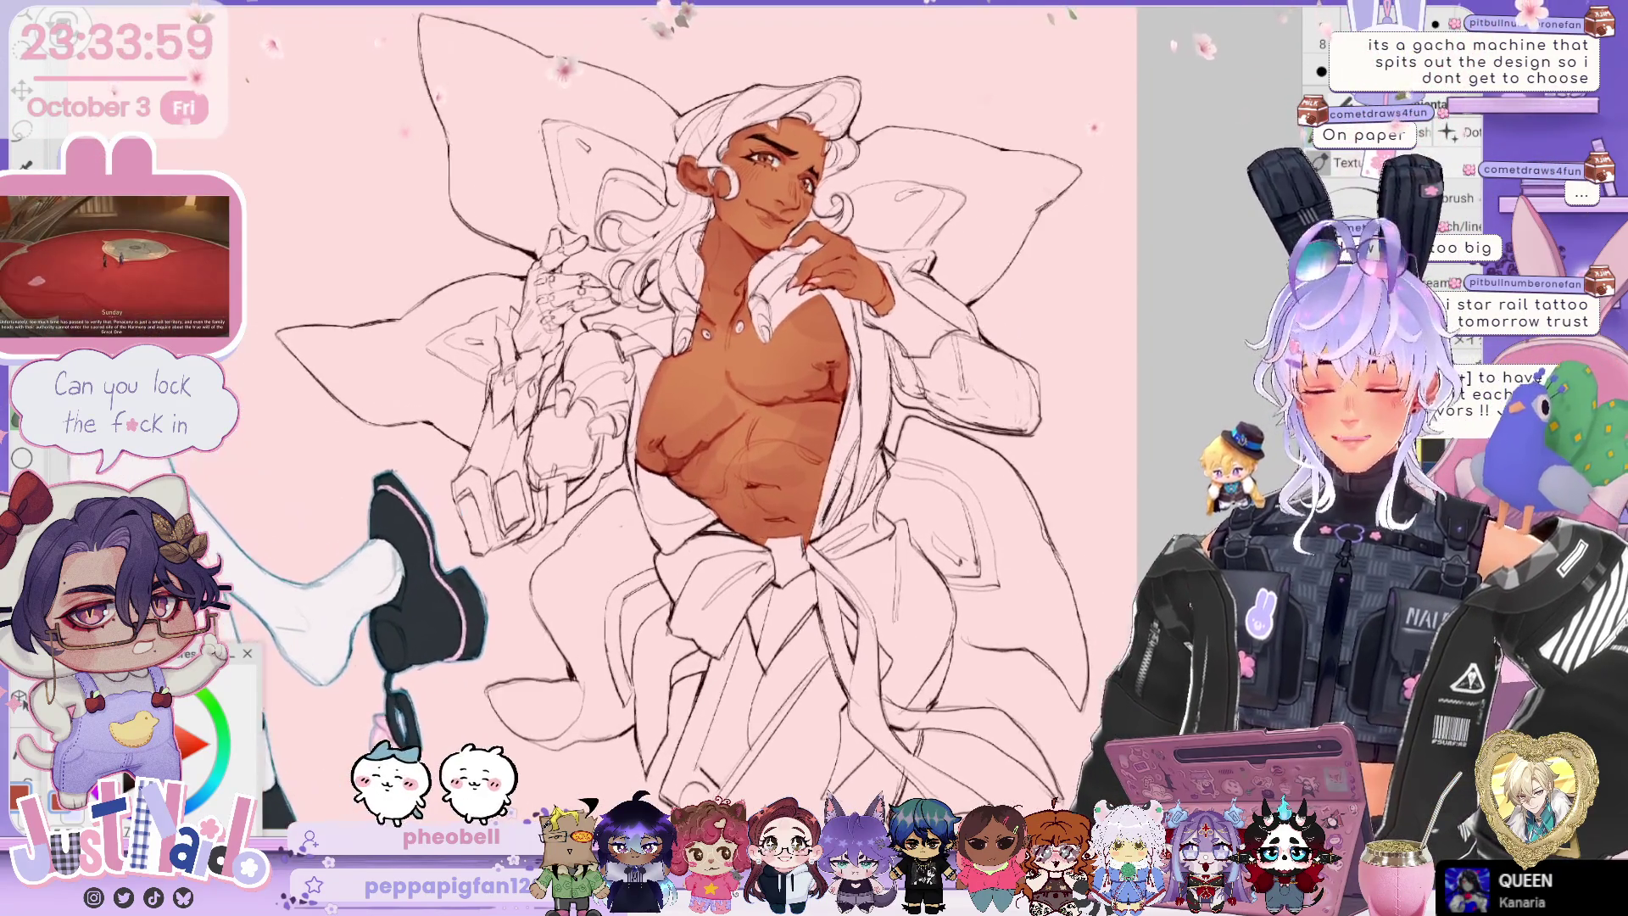
{"action": "scroll", "coordinate": [696, 407], "scroll_direction": "up", "scroll_amount": 3}
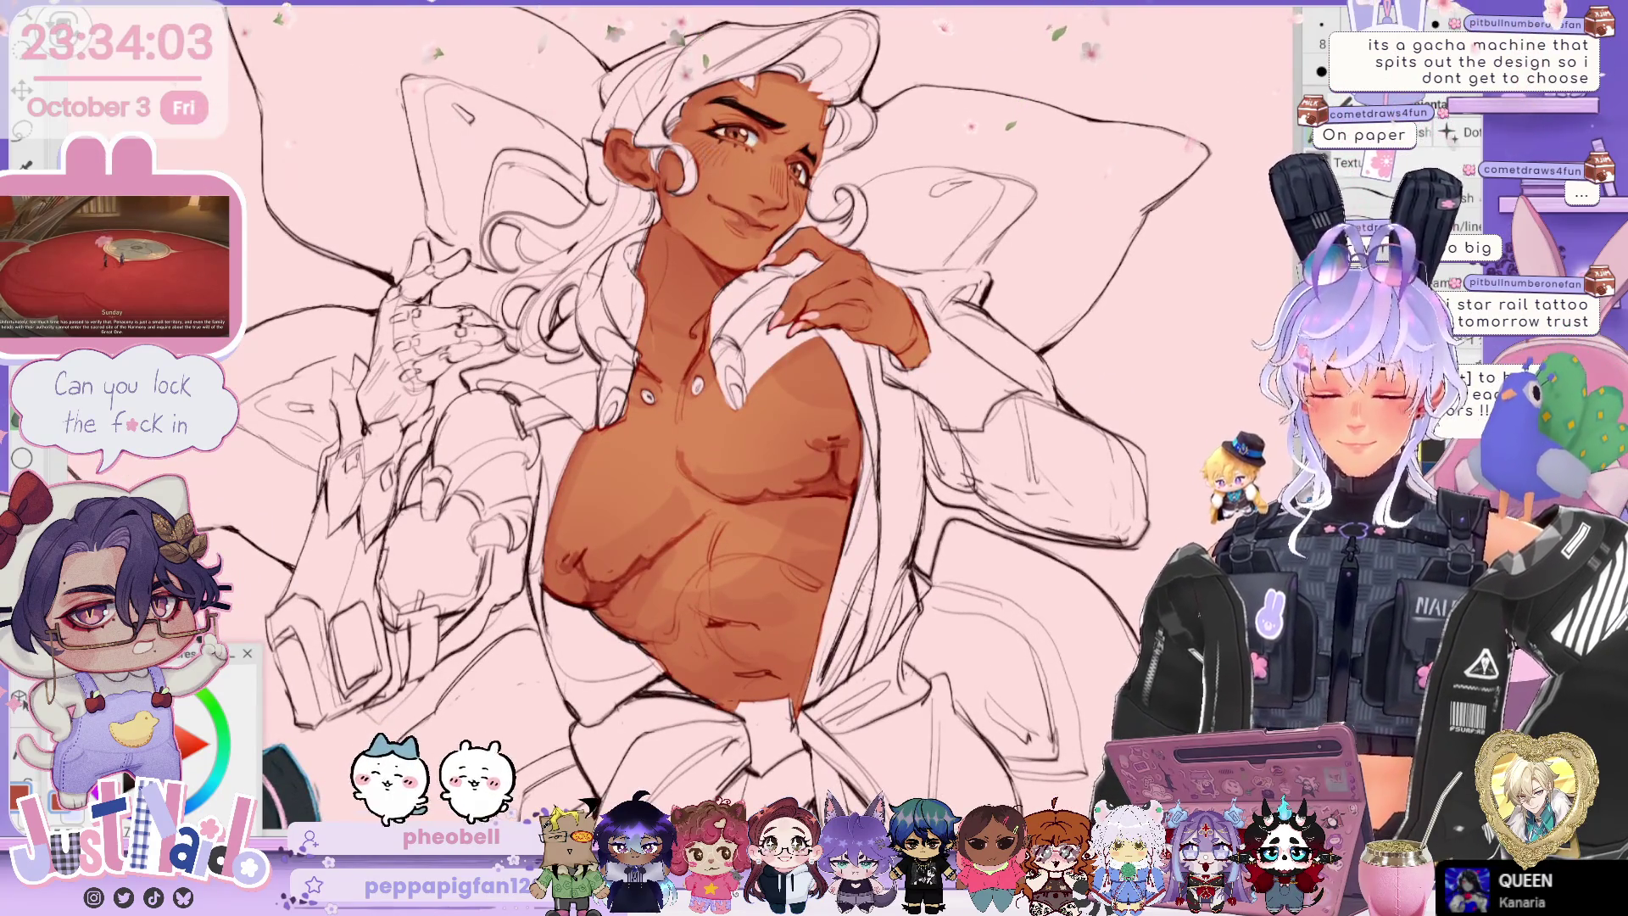
{"action": "scroll", "coordinate": [721, 415], "scroll_direction": "up", "scroll_amount": 2}
{"action": "scroll", "coordinate": [721, 416], "scroll_direction": "up", "scroll_amount": 1}
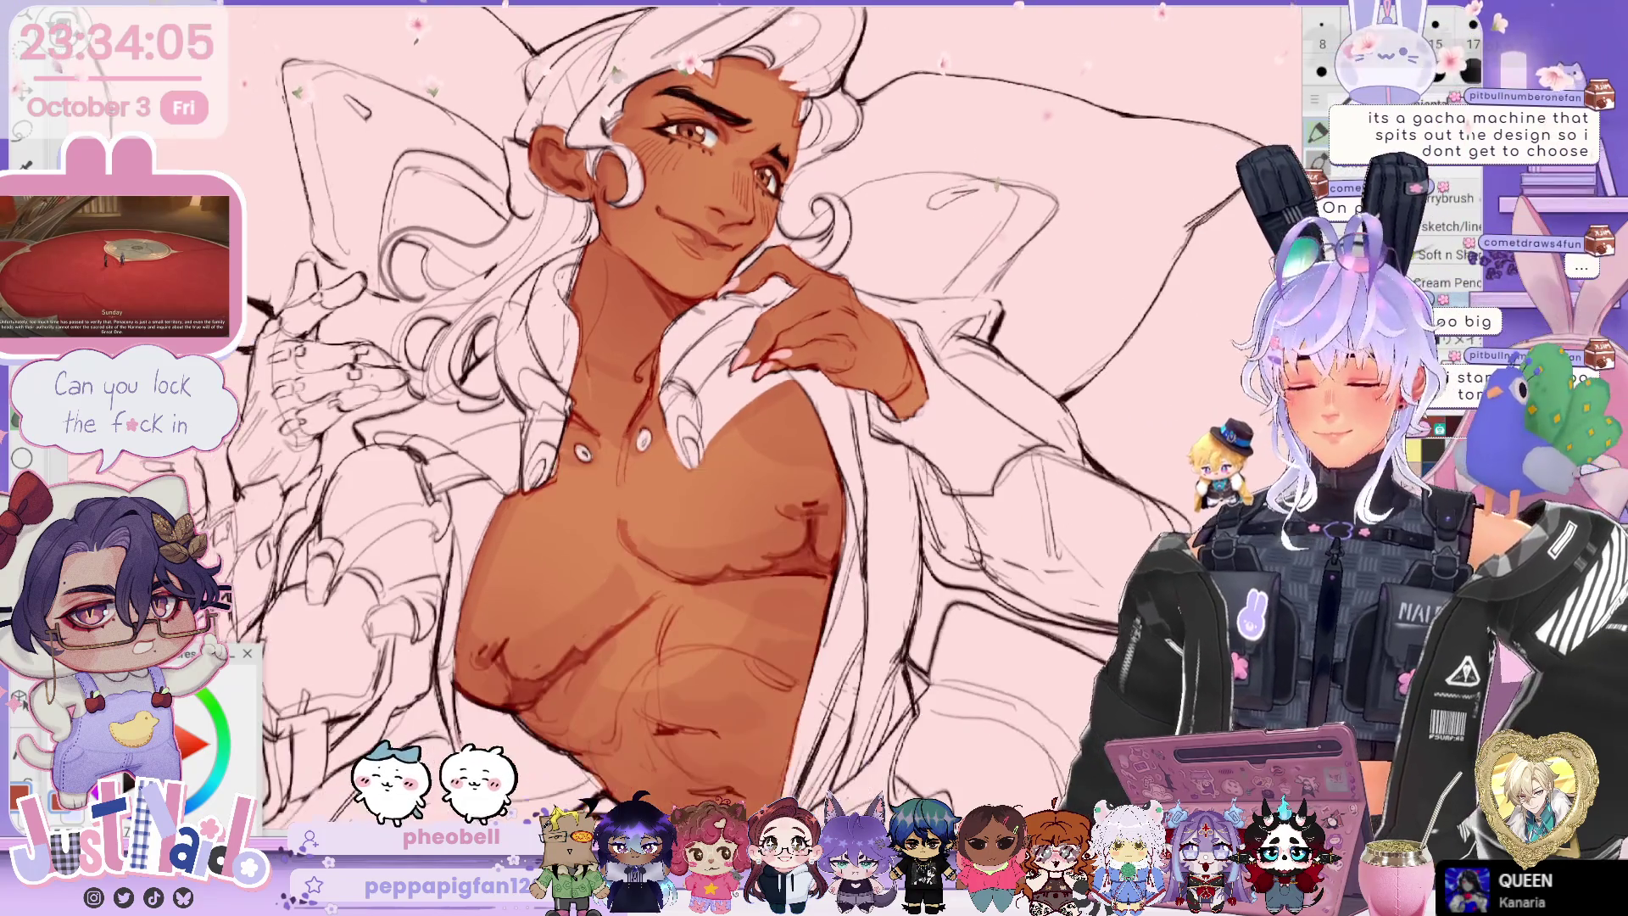
{"action": "scroll", "coordinate": [721, 416], "scroll_direction": "down", "scroll_amount": 2}
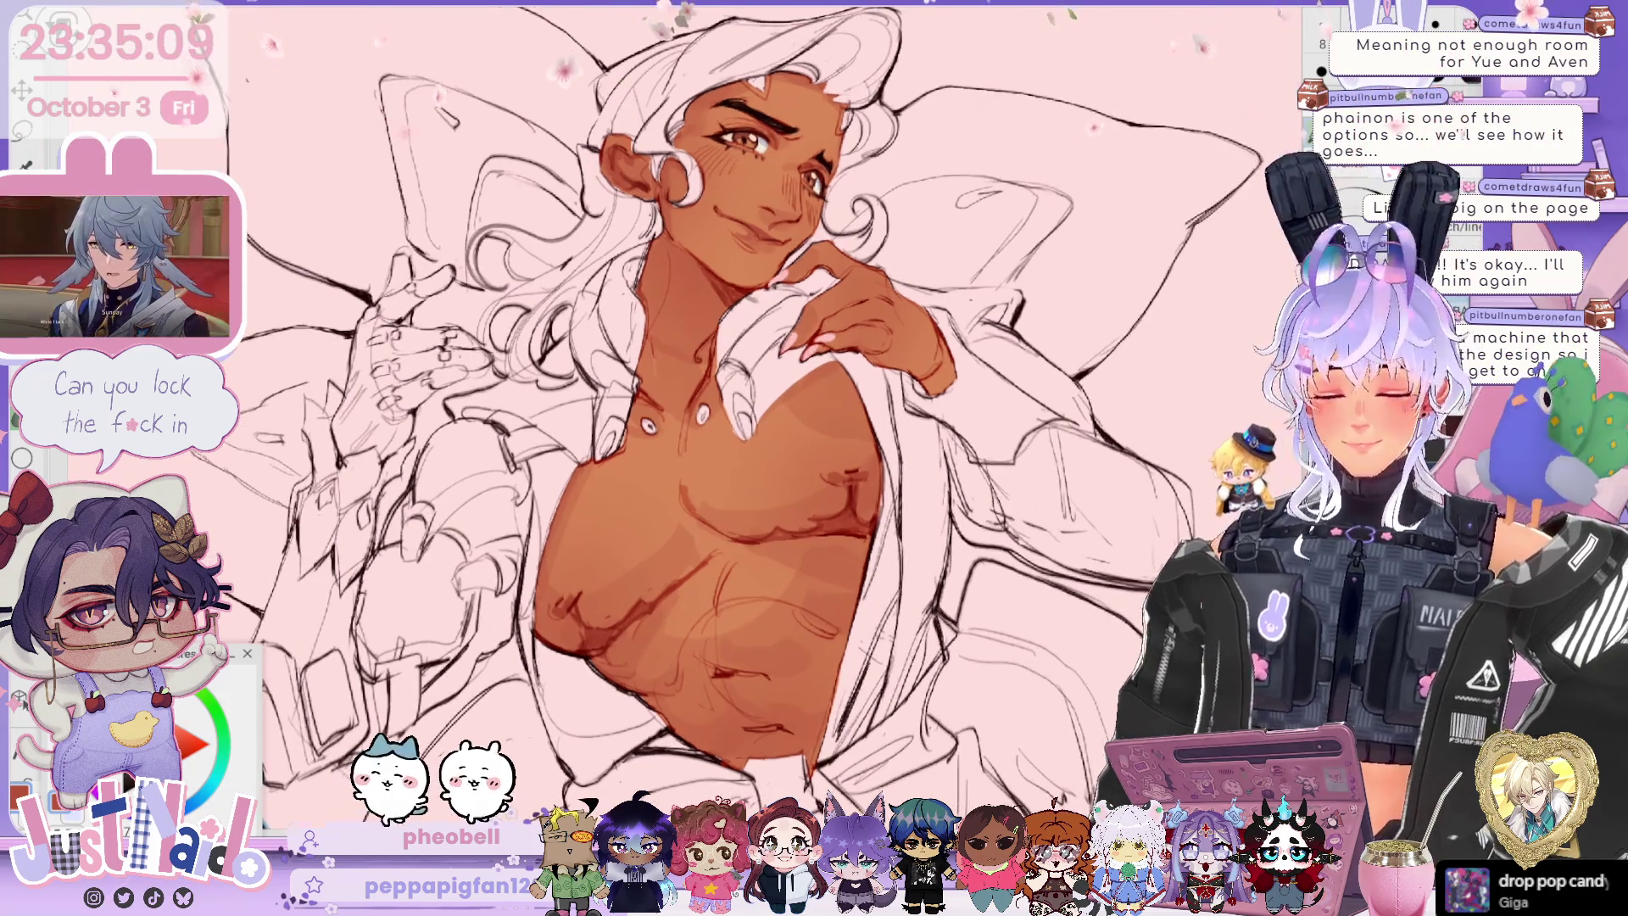
{"action": "scroll", "coordinate": [729, 415], "scroll_direction": "up", "scroll_amount": 2}
{"action": "scroll", "coordinate": [729, 415], "scroll_direction": "up", "scroll_amount": 1}
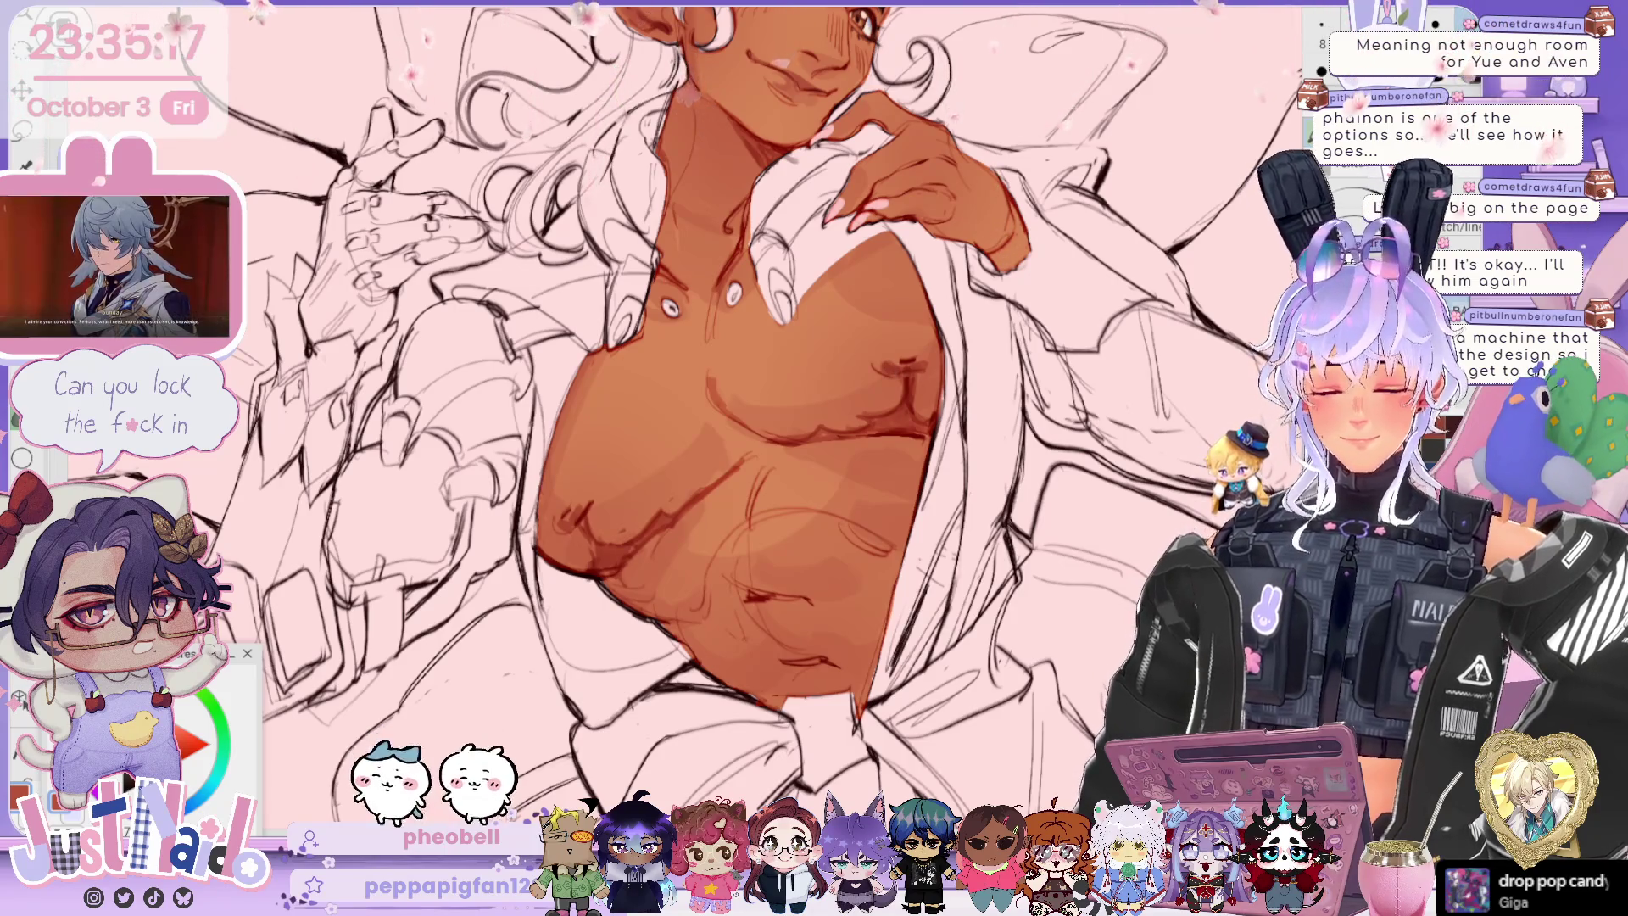
{"action": "scroll", "coordinate": [729, 415], "scroll_direction": "down", "scroll_amount": 1}
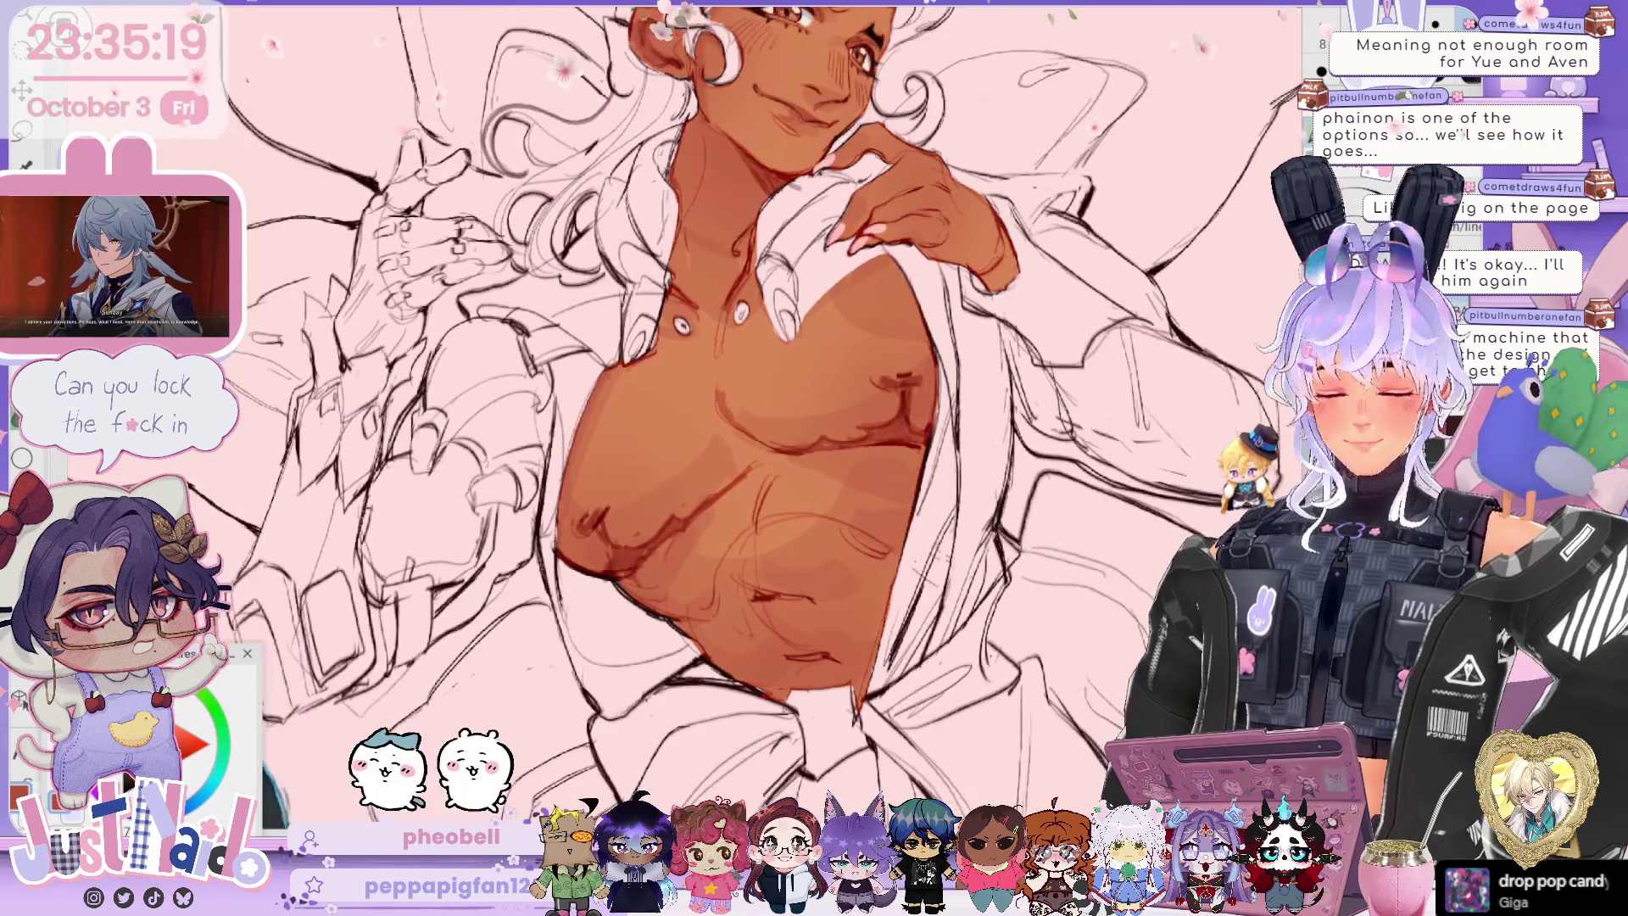
{"action": "scroll", "coordinate": [729, 416], "scroll_direction": "down", "scroll_amount": 1}
{"action": "scroll", "coordinate": [729, 415], "scroll_direction": "down", "scroll_amount": 1}
{"action": "scroll", "coordinate": [729, 415], "scroll_direction": "down", "scroll_amount": 1}
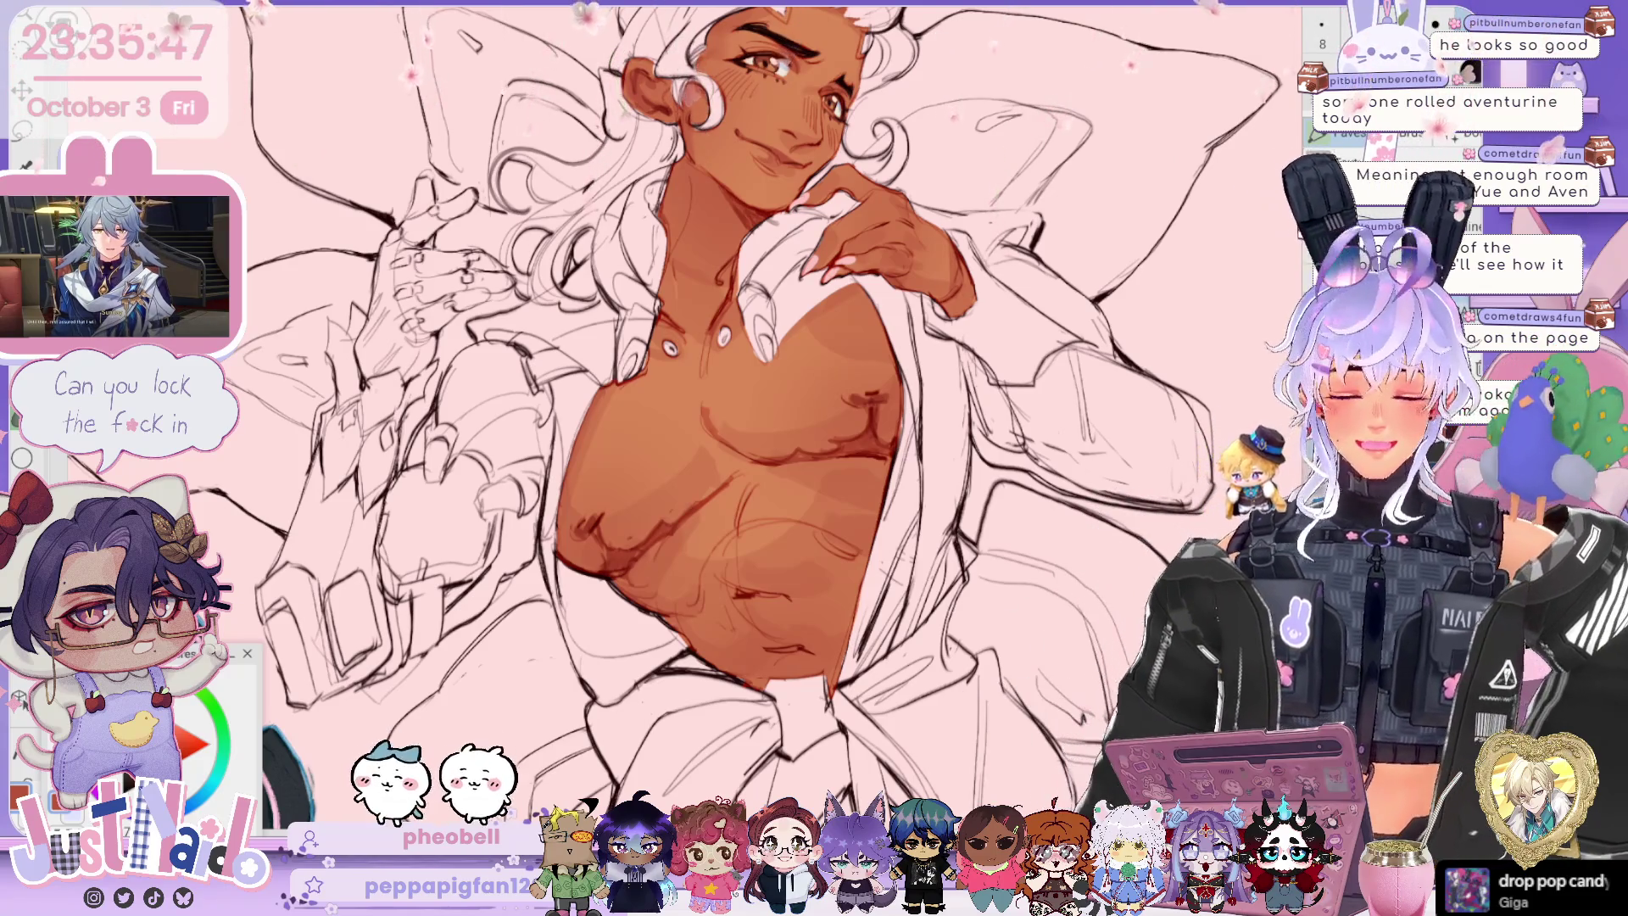
{"action": "scroll", "coordinate": [738, 415], "scroll_direction": "down", "scroll_amount": 3}
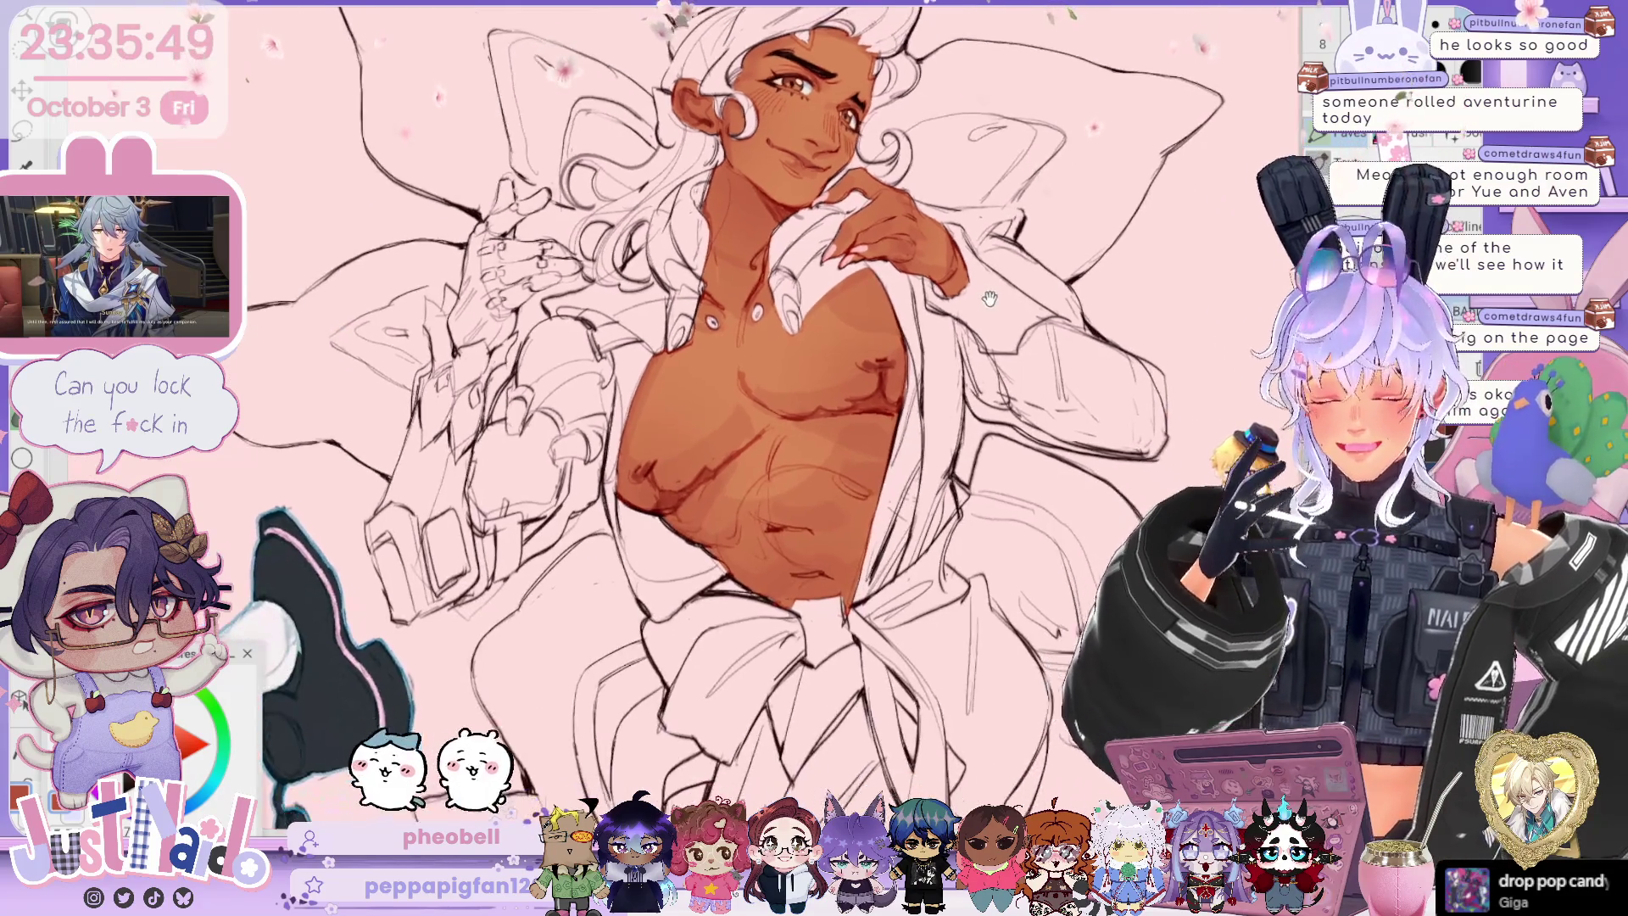
{"action": "scroll", "coordinate": [738, 416], "scroll_direction": "down", "scroll_amount": 1}
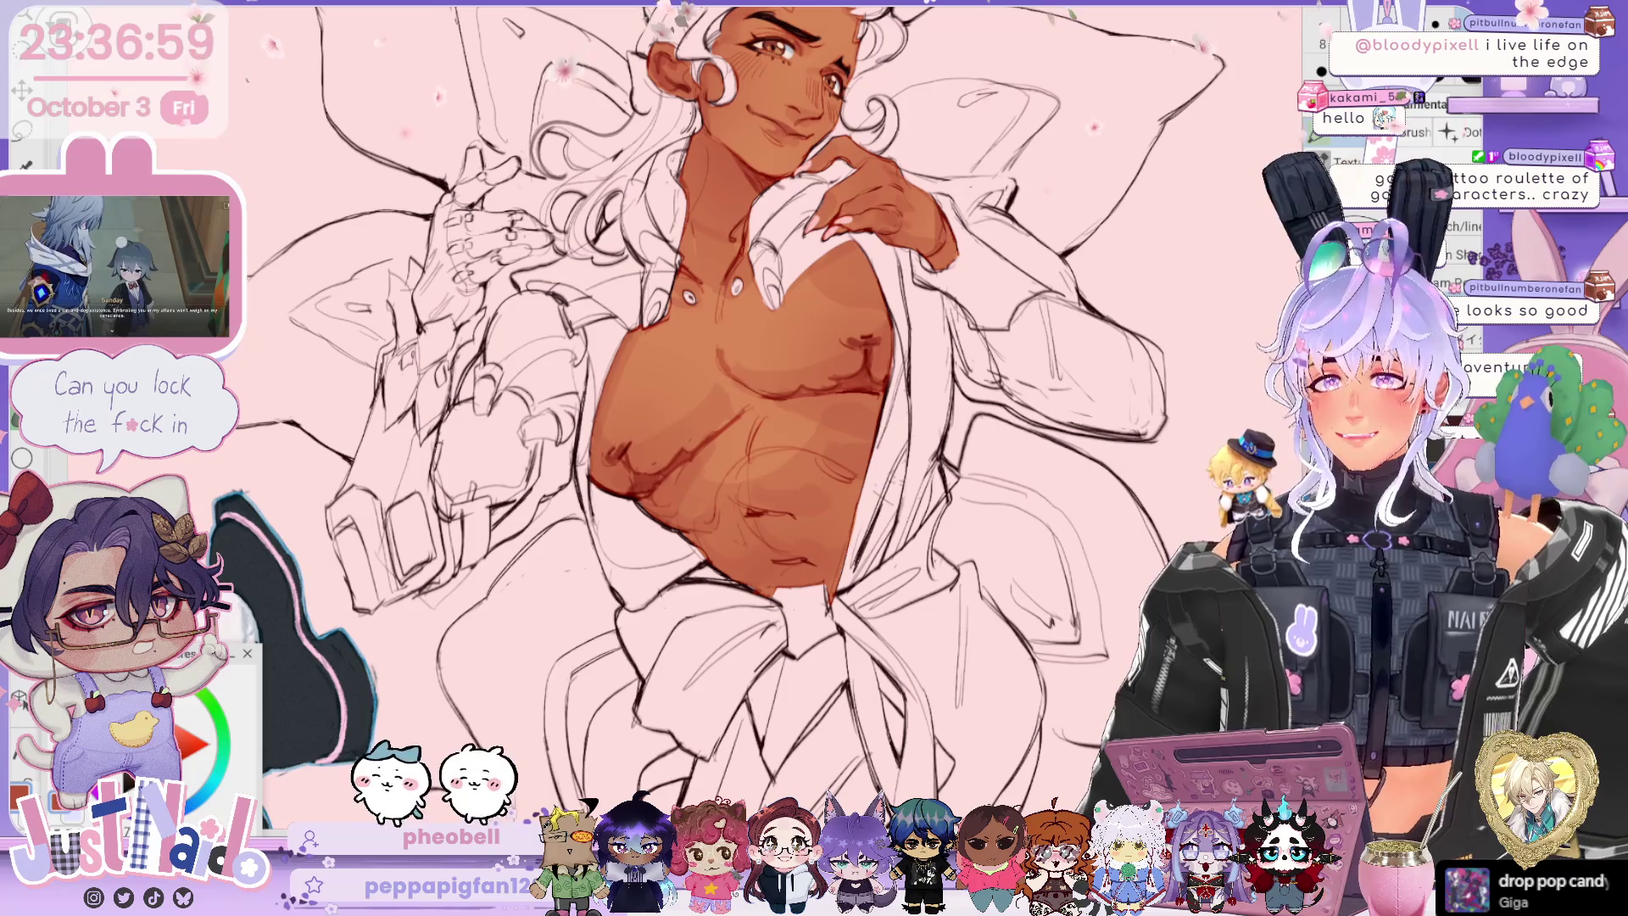
Step: Lasso the hair and fill it with cream instead of brown
{"action": "left_click_drag", "start_coordinate": [1015, 405], "coordinate": [1015, 460]}
{"action": "left_click_drag", "start_coordinate": [1007, 505], "coordinate": [987, 405]}
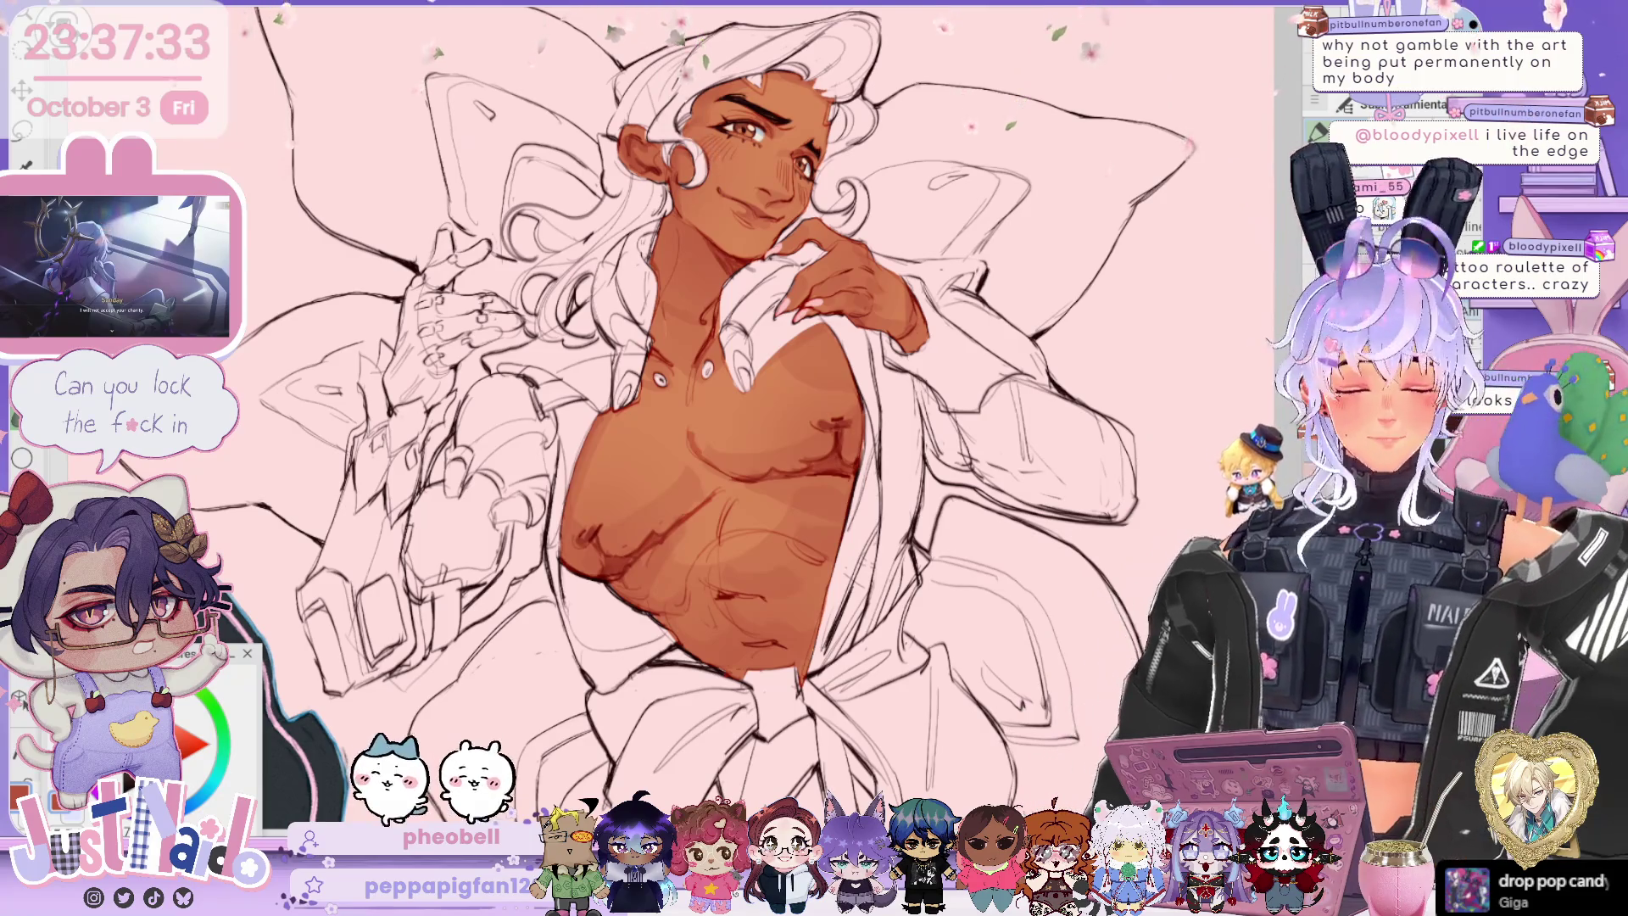
{"action": "left_click_drag", "start_coordinate": [988, 356], "coordinate": [996, 377]}
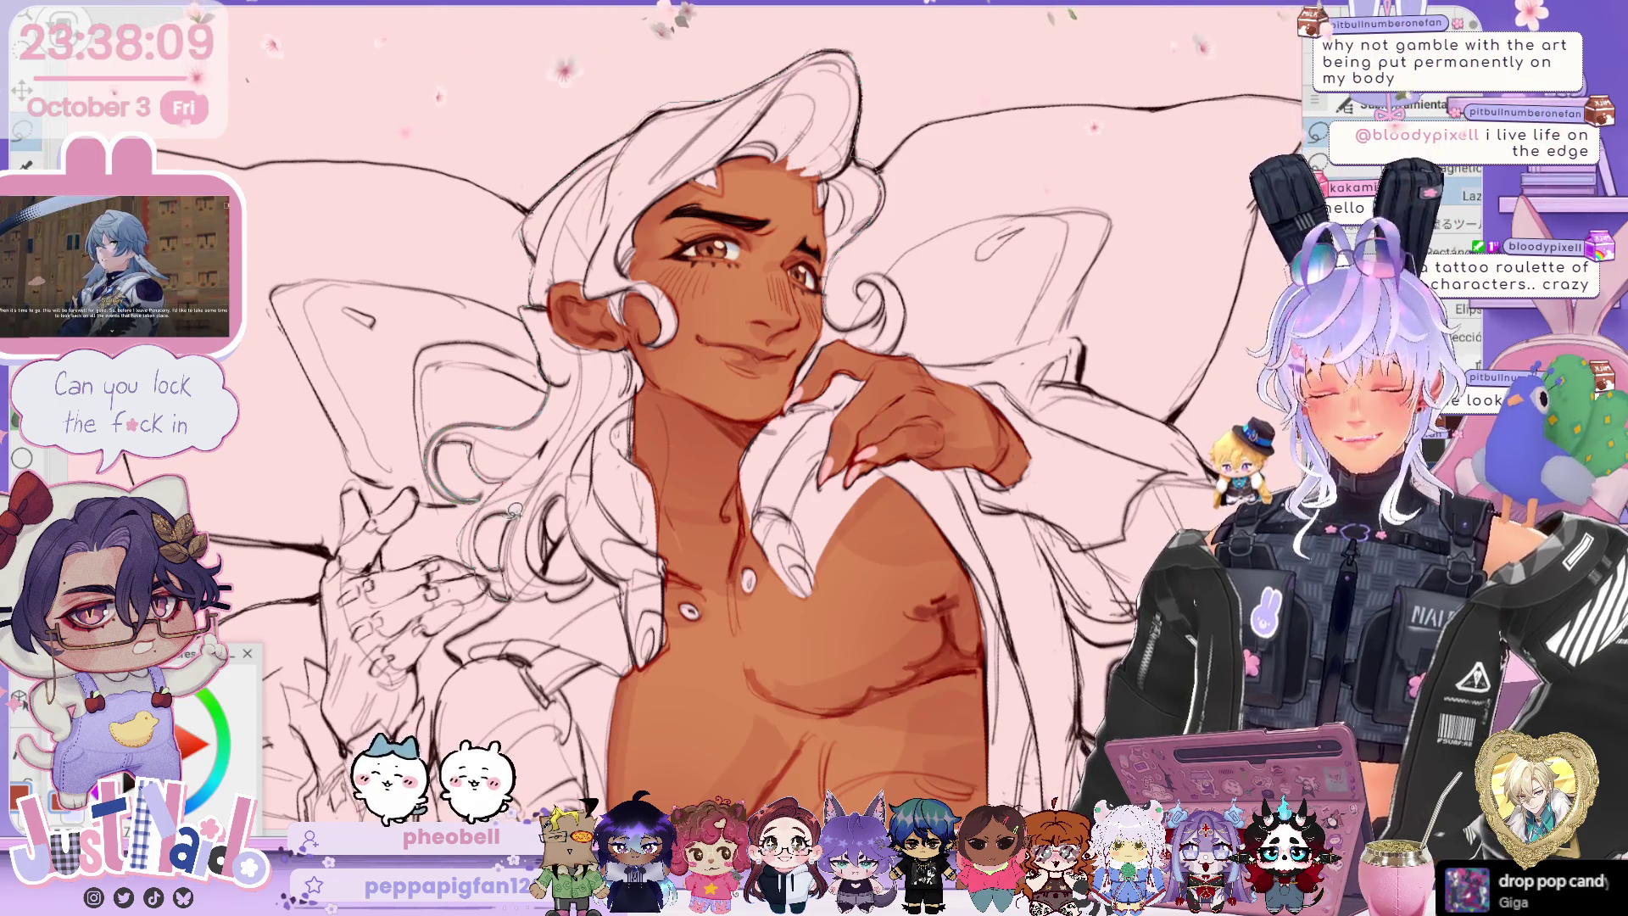
{"action": "mouse_move", "coordinate": [684, 365]}
{"action": "left_mouse_down"}
{"action": "mouse_move", "coordinate": [808, 259]}
{"action": "mouse_move", "coordinate": [801, 297]}
{"action": "left_mouse_up"}
{"action": "left_click", "coordinate": [783, 647]}
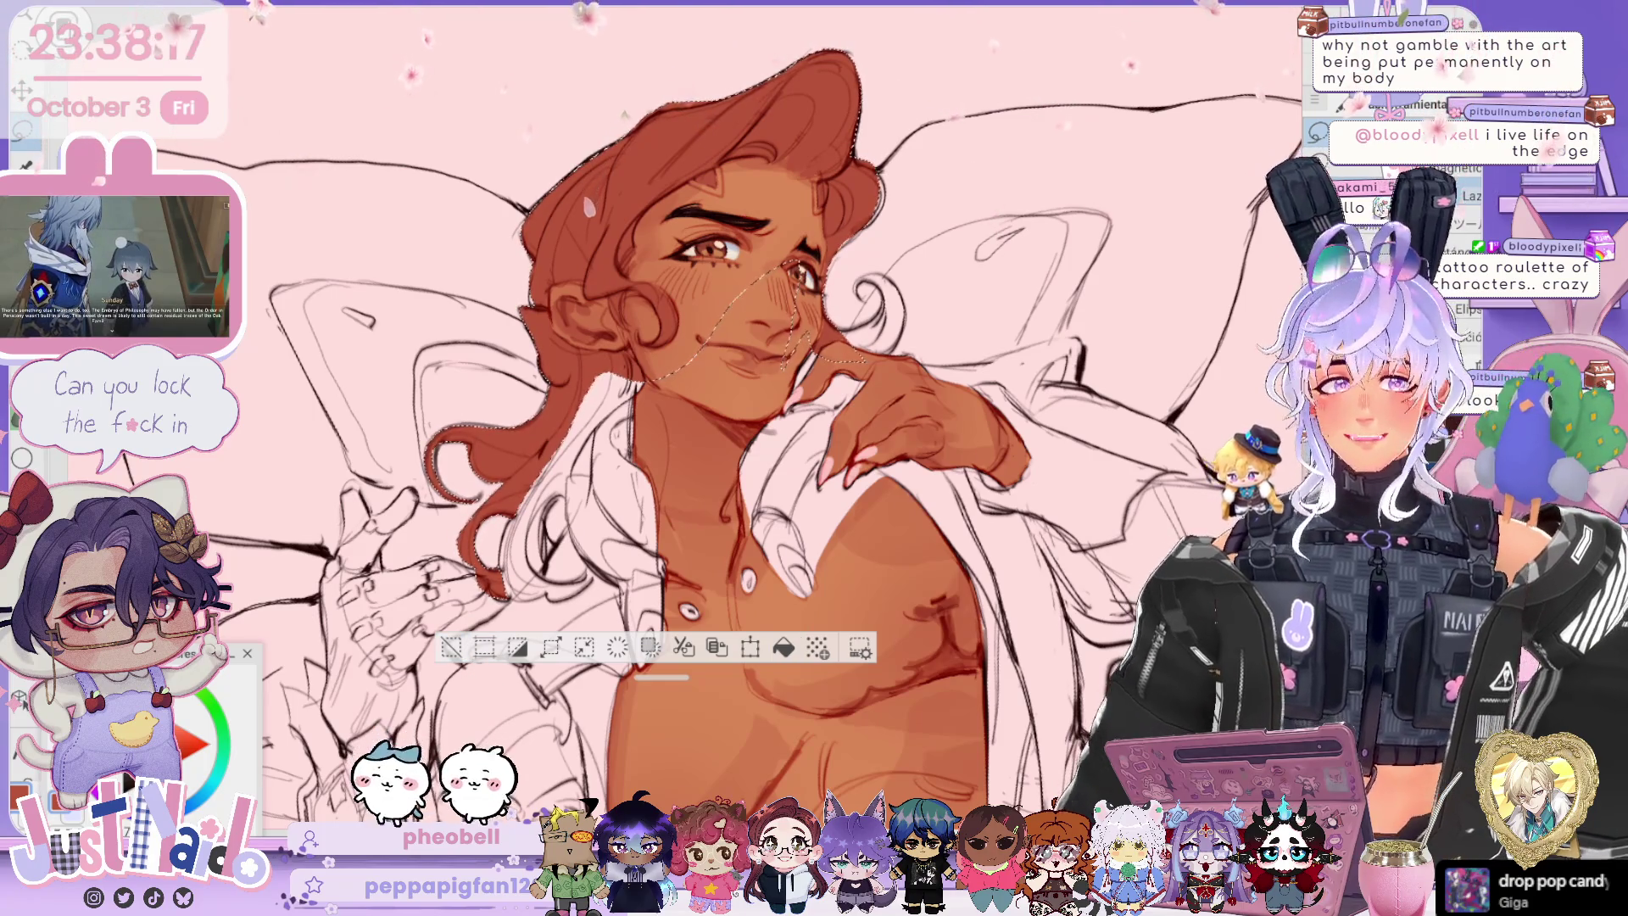
{"action": "key", "text": "ctrl+z"}
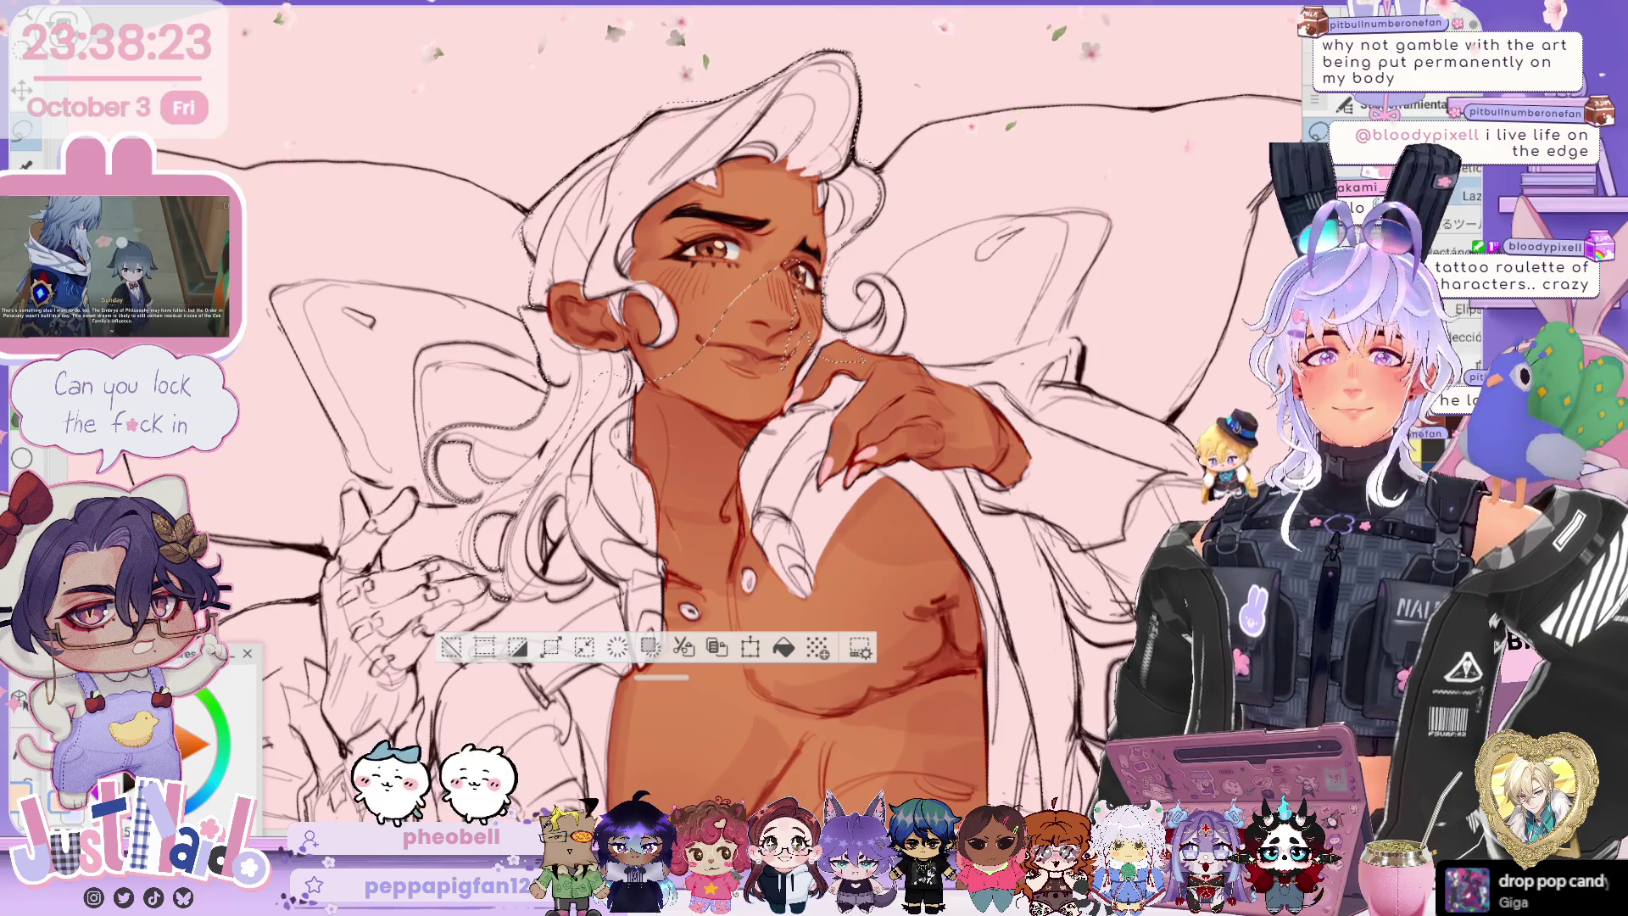
{"action": "left_click", "coordinate": [783, 647]}
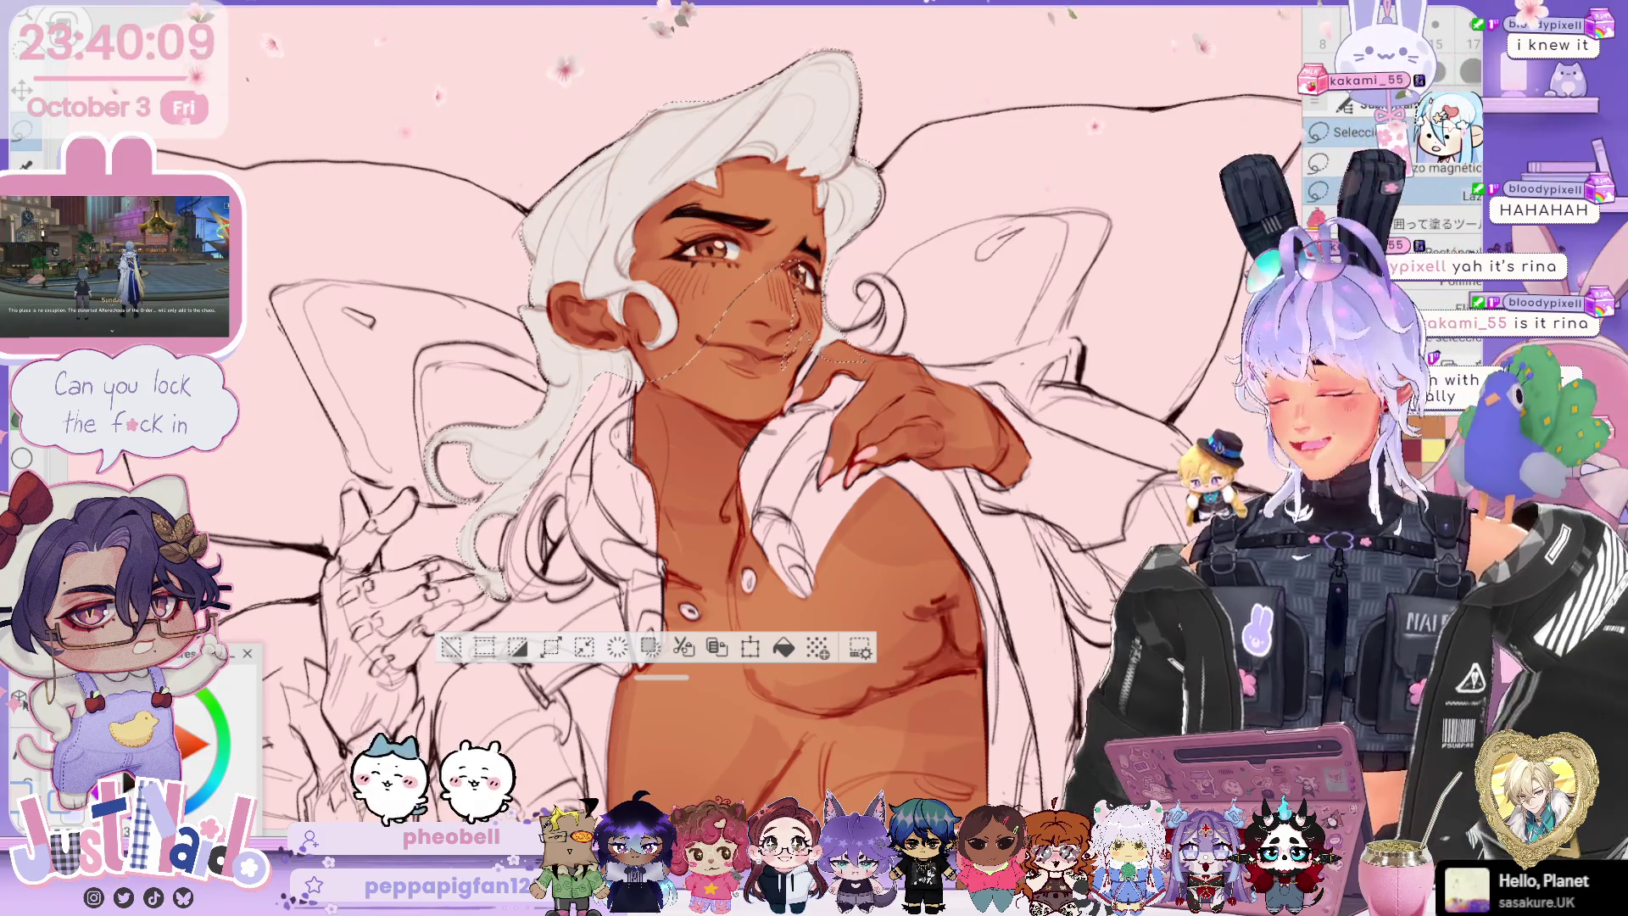
Step: Deselect, then pan and tilt the canvas to frame the face and chest
{"action": "key", "text": "ctrl+d"}
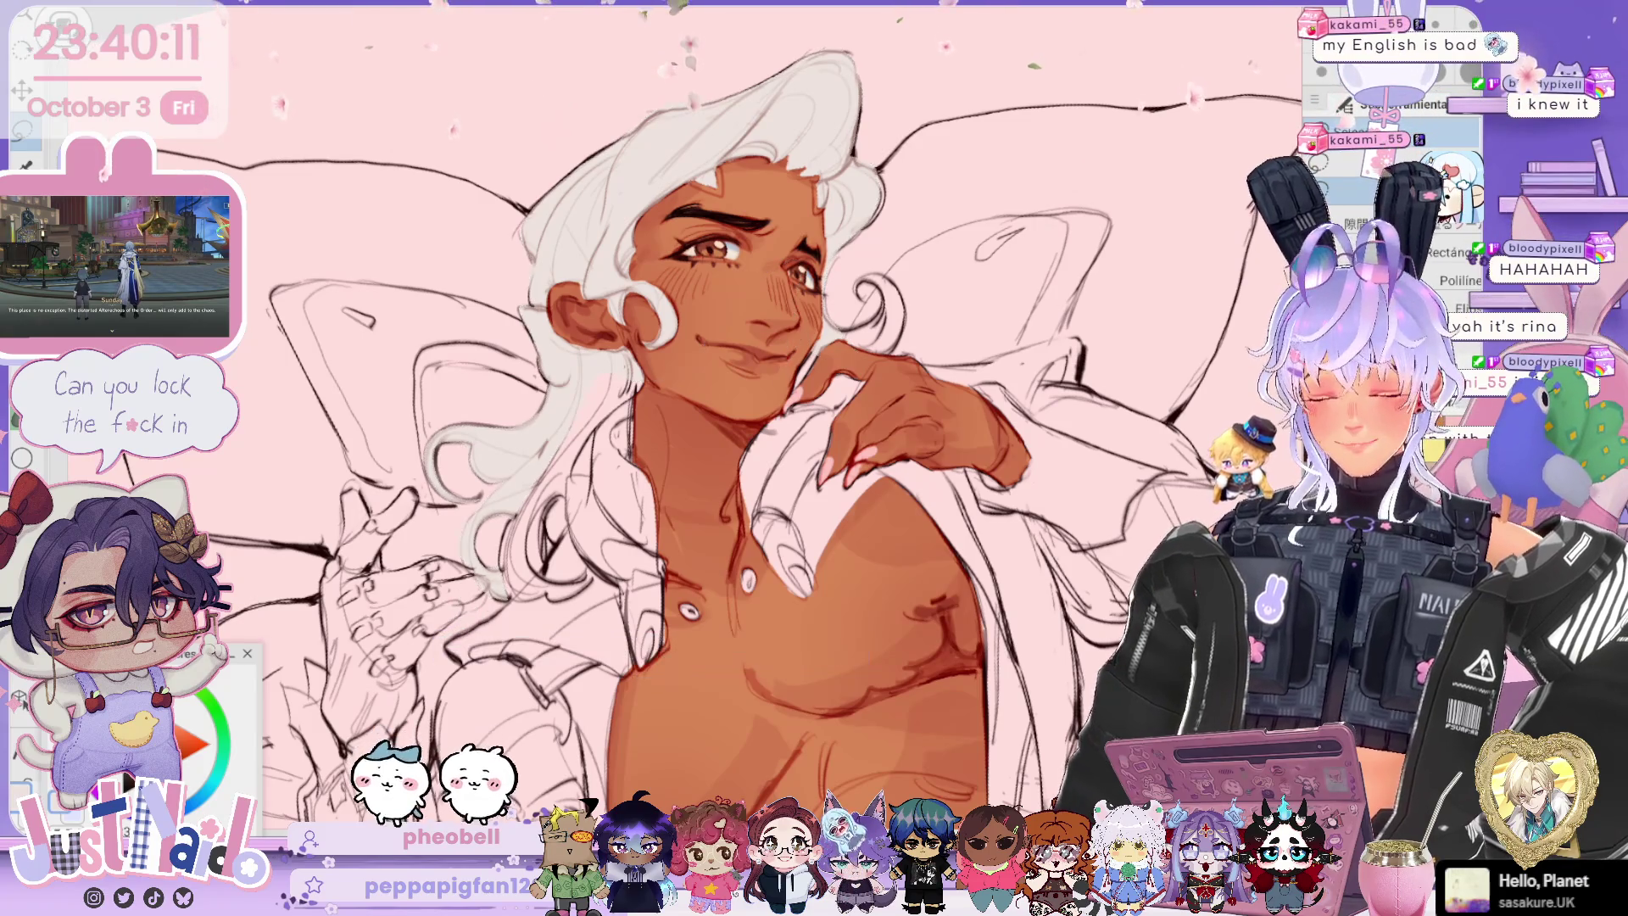
{"action": "mouse_move", "coordinate": [787, 454]}
{"action": "left_mouse_down"}
{"action": "mouse_move", "coordinate": [813, 373]}
{"action": "mouse_move", "coordinate": [805, 301]}
{"action": "left_mouse_up"}
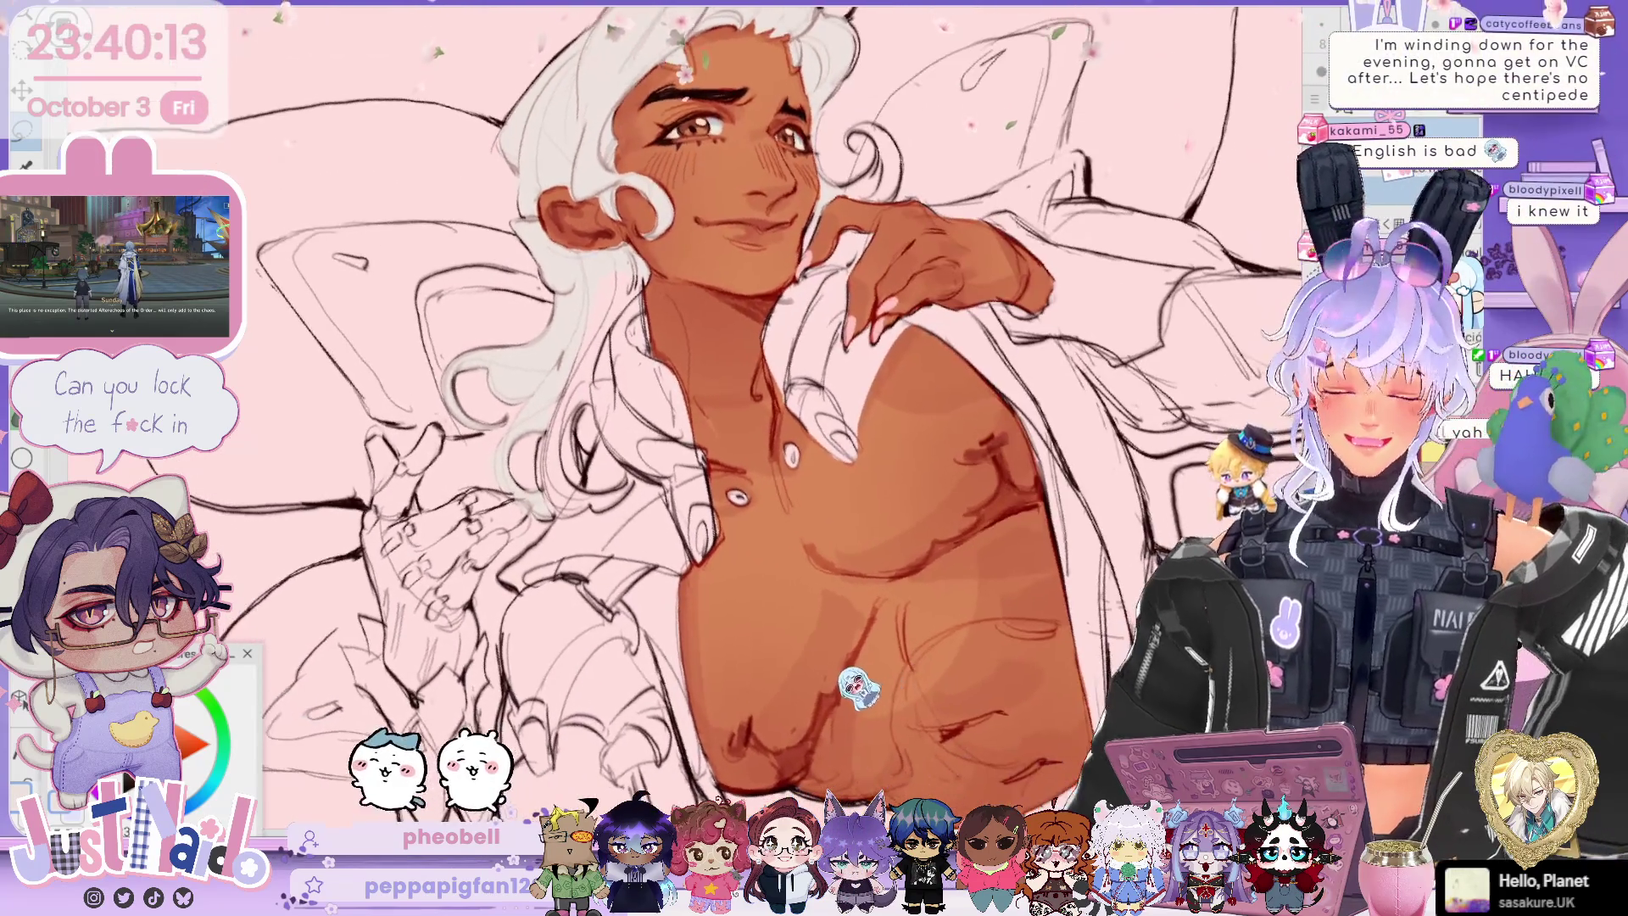
{"action": "left_click_drag", "start_coordinate": [865, 653], "coordinate": [879, 592]}
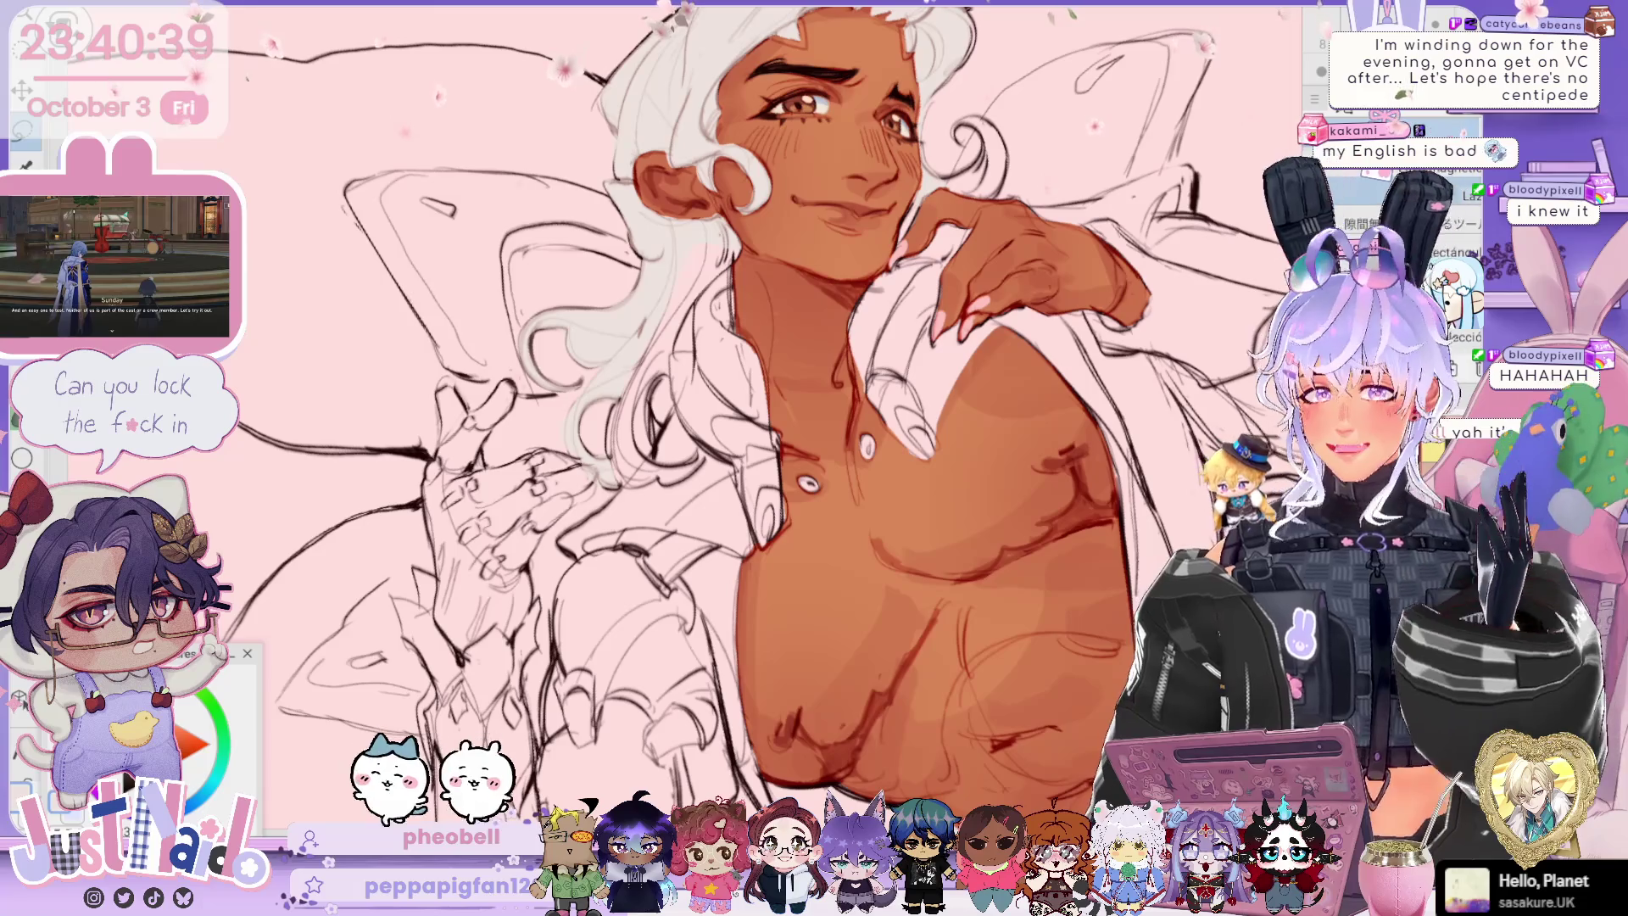
{"action": "left_click_drag", "start_coordinate": [763, 424], "coordinate": [796, 386]}
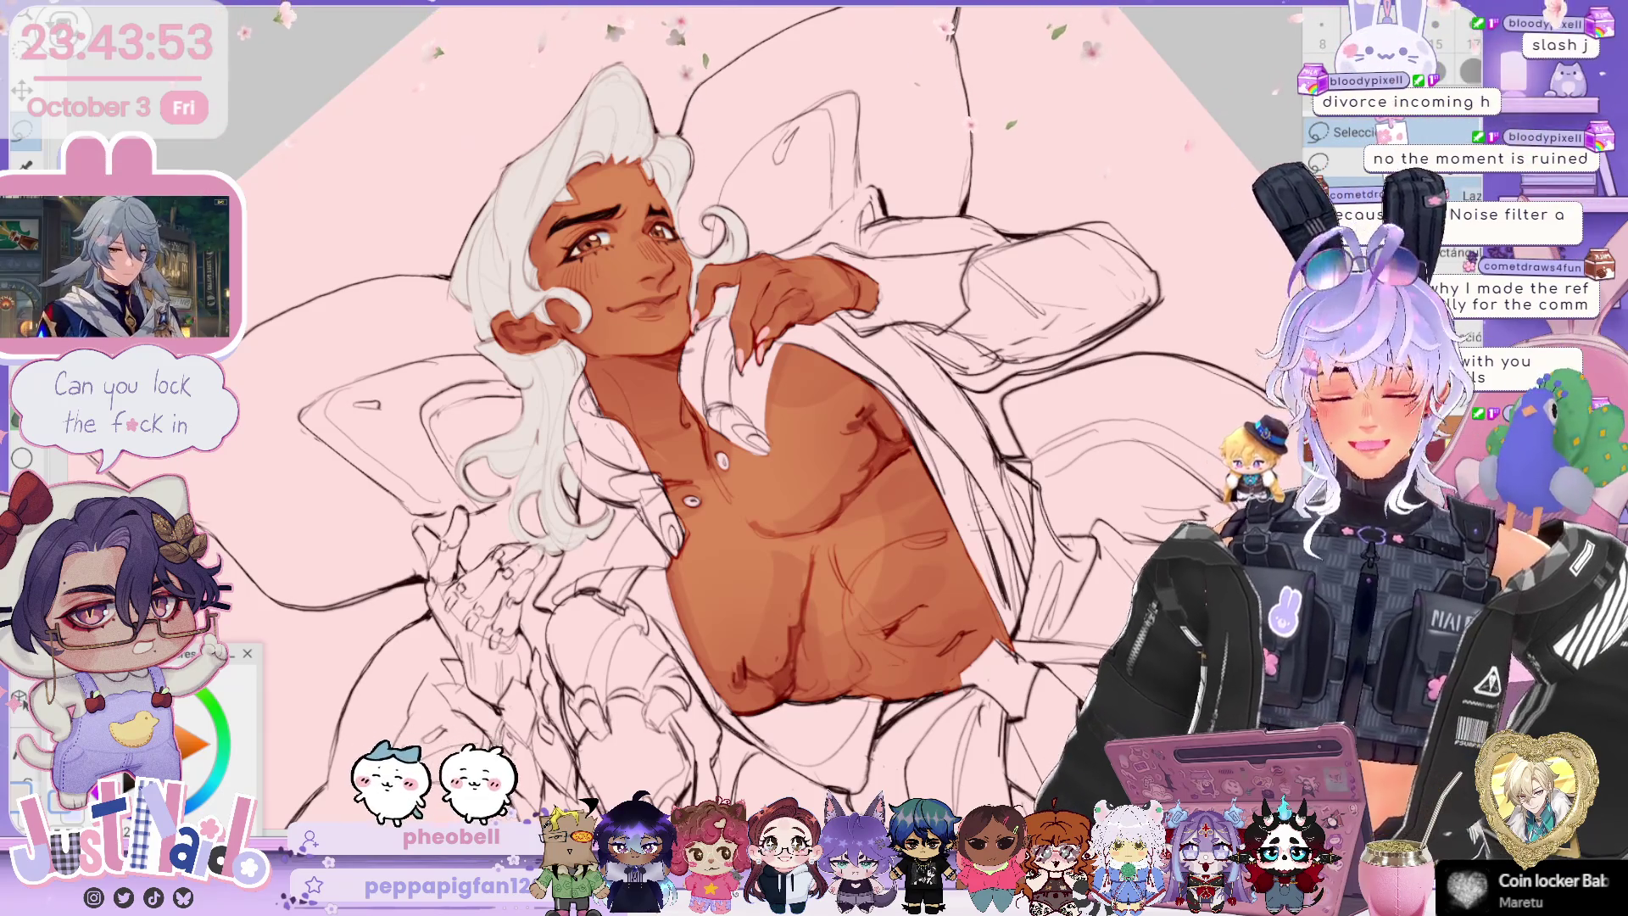
{"action": "left_click_drag", "start_coordinate": [947, 324], "coordinate": [976, 322]}
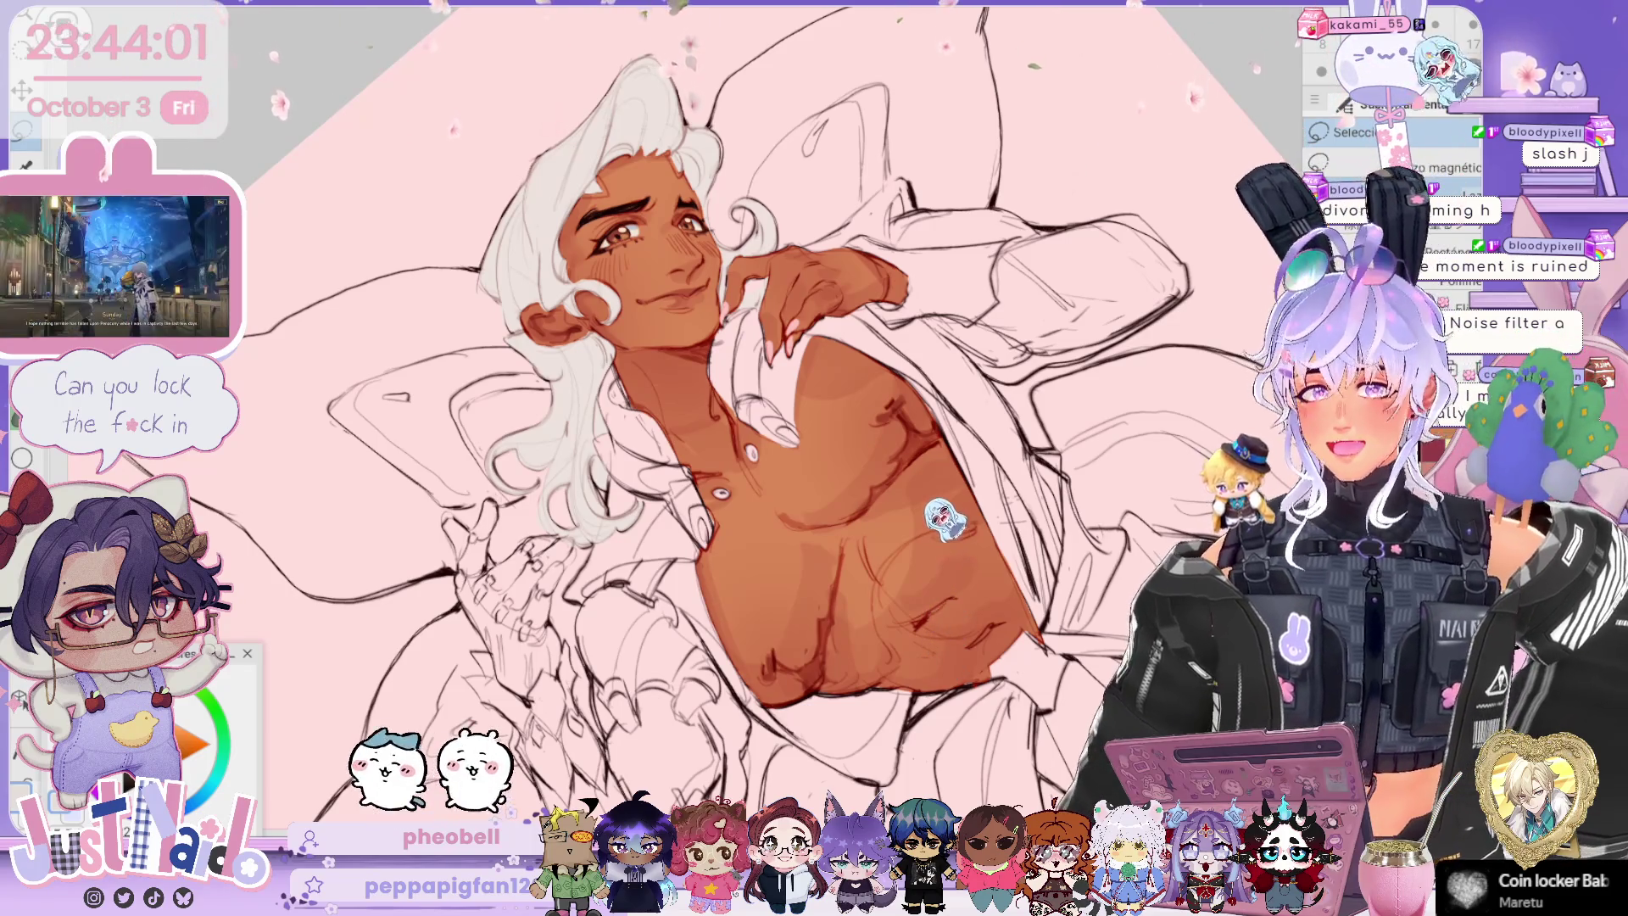
{"action": "left_click_drag", "start_coordinate": [932, 428], "coordinate": [882, 390]}
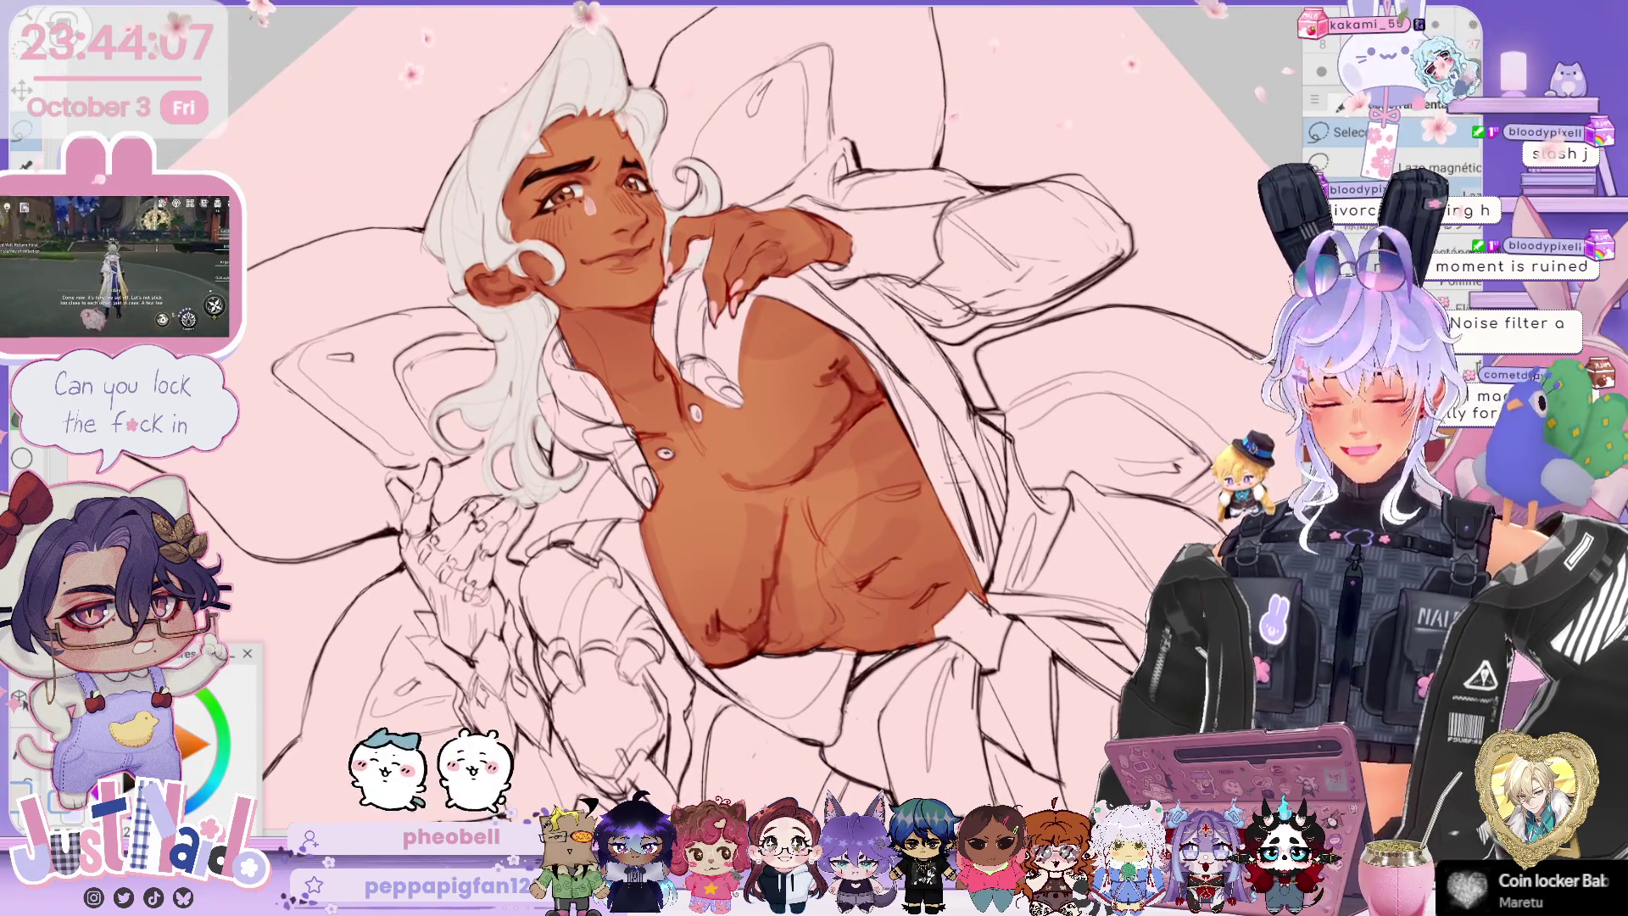
{"action": "mouse_move", "coordinate": [848, 381]}
{"action": "left_mouse_down"}
{"action": "mouse_move", "coordinate": [814, 357]}
{"action": "mouse_move", "coordinate": [848, 407]}
{"action": "mouse_move", "coordinate": [814, 390]}
{"action": "left_mouse_up"}
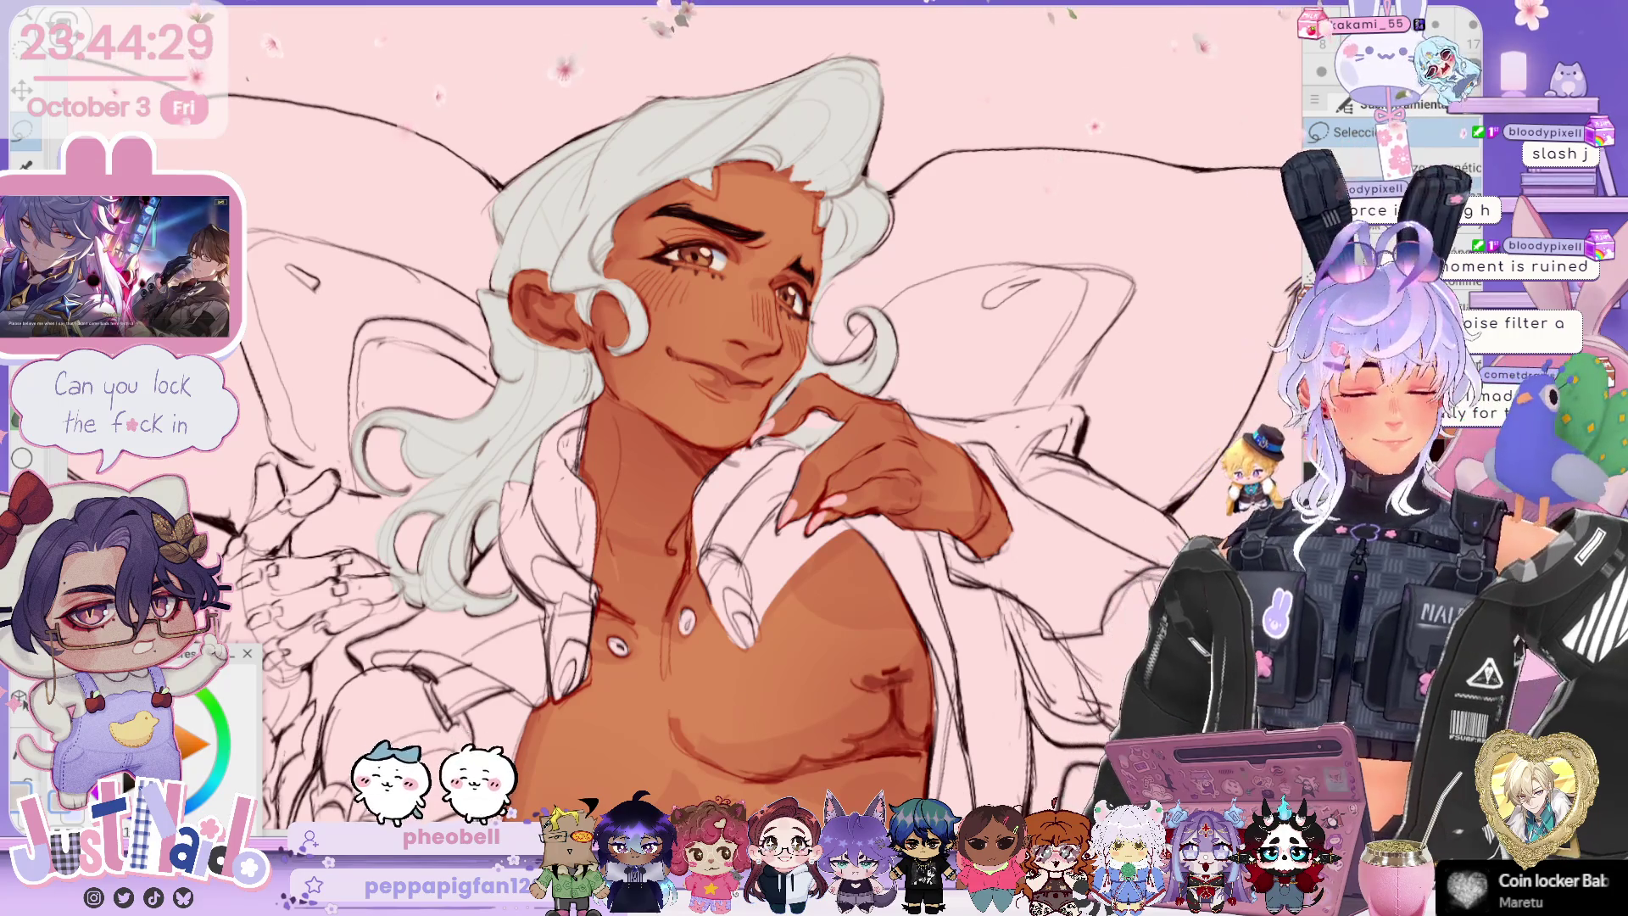
Step: Switch to the Airbrush sub-tool, tilt the view and zoom in on the face
{"action": "key", "text": "b"}
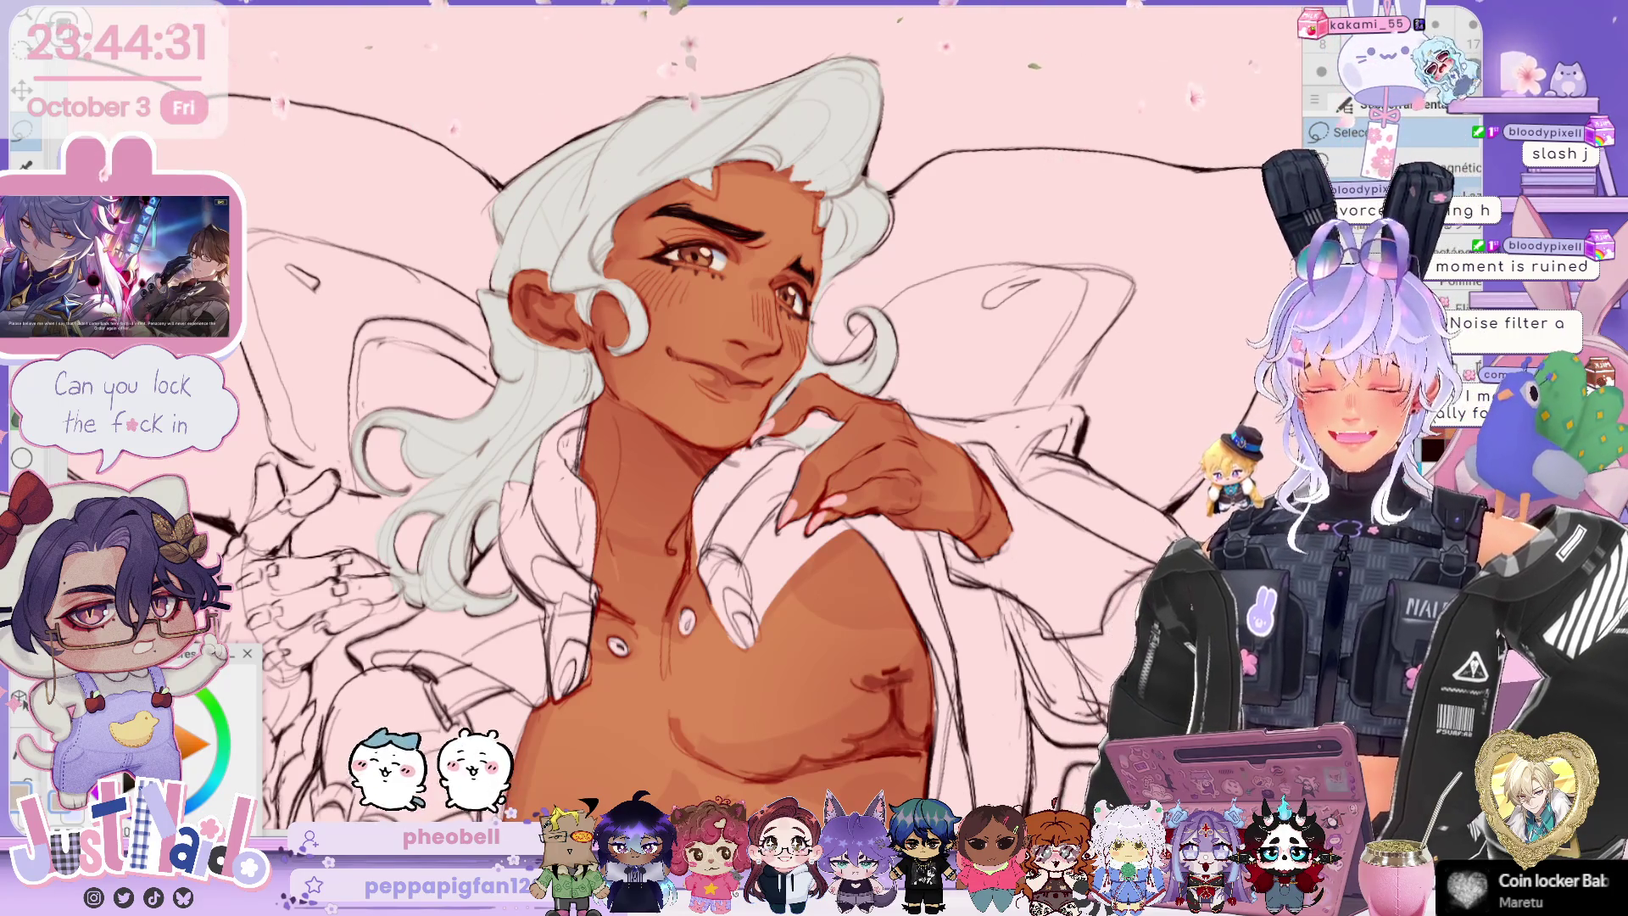
{"action": "mouse_move", "coordinate": [763, 424]}
{"action": "left_mouse_down"}
{"action": "mouse_move", "coordinate": [713, 415]}
{"action": "mouse_move", "coordinate": [729, 407]}
{"action": "left_mouse_up"}
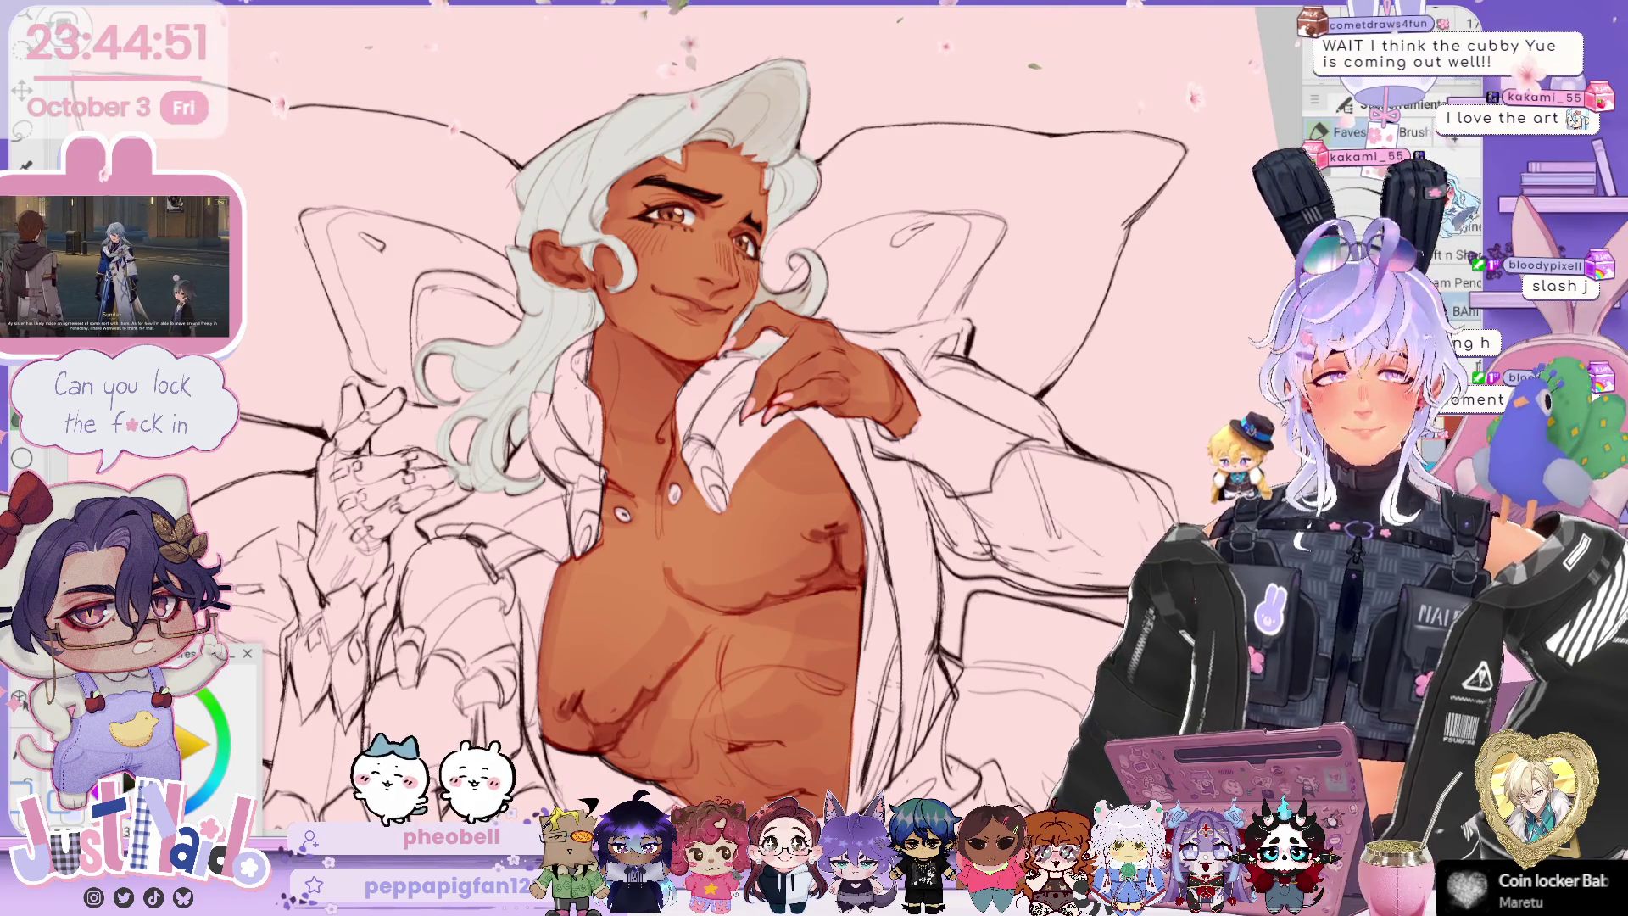
{"action": "key", "text": "b"}
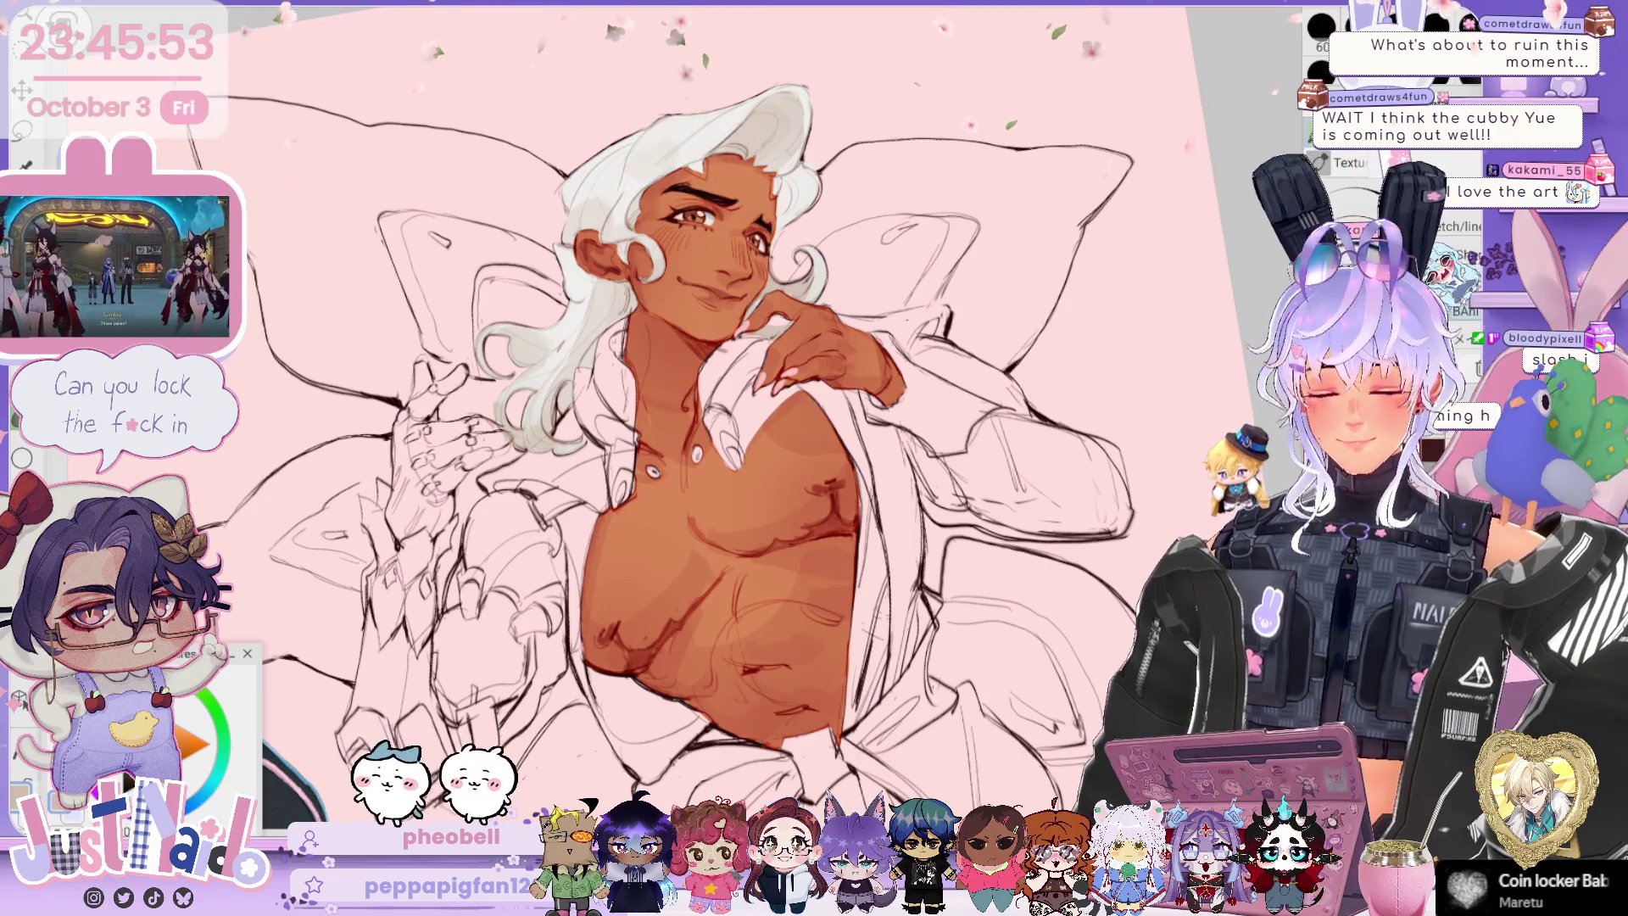
{"action": "key", "text": "ctrl+plus"}
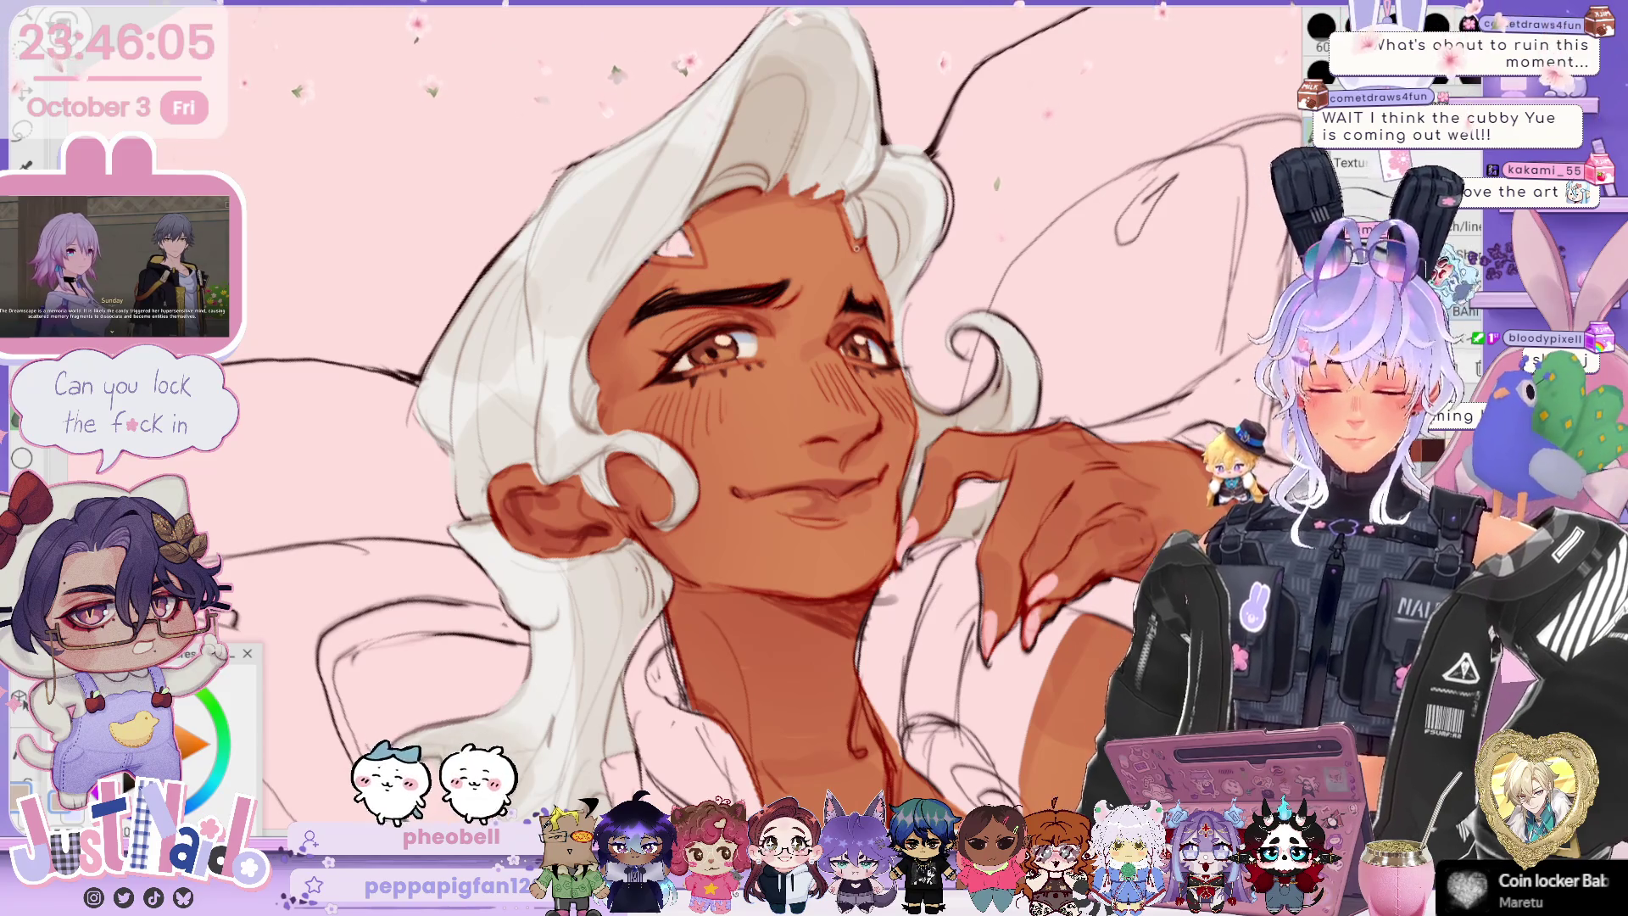
{"action": "scroll", "coordinate": [1054, 365], "scroll_direction": "down", "scroll_amount": 3}
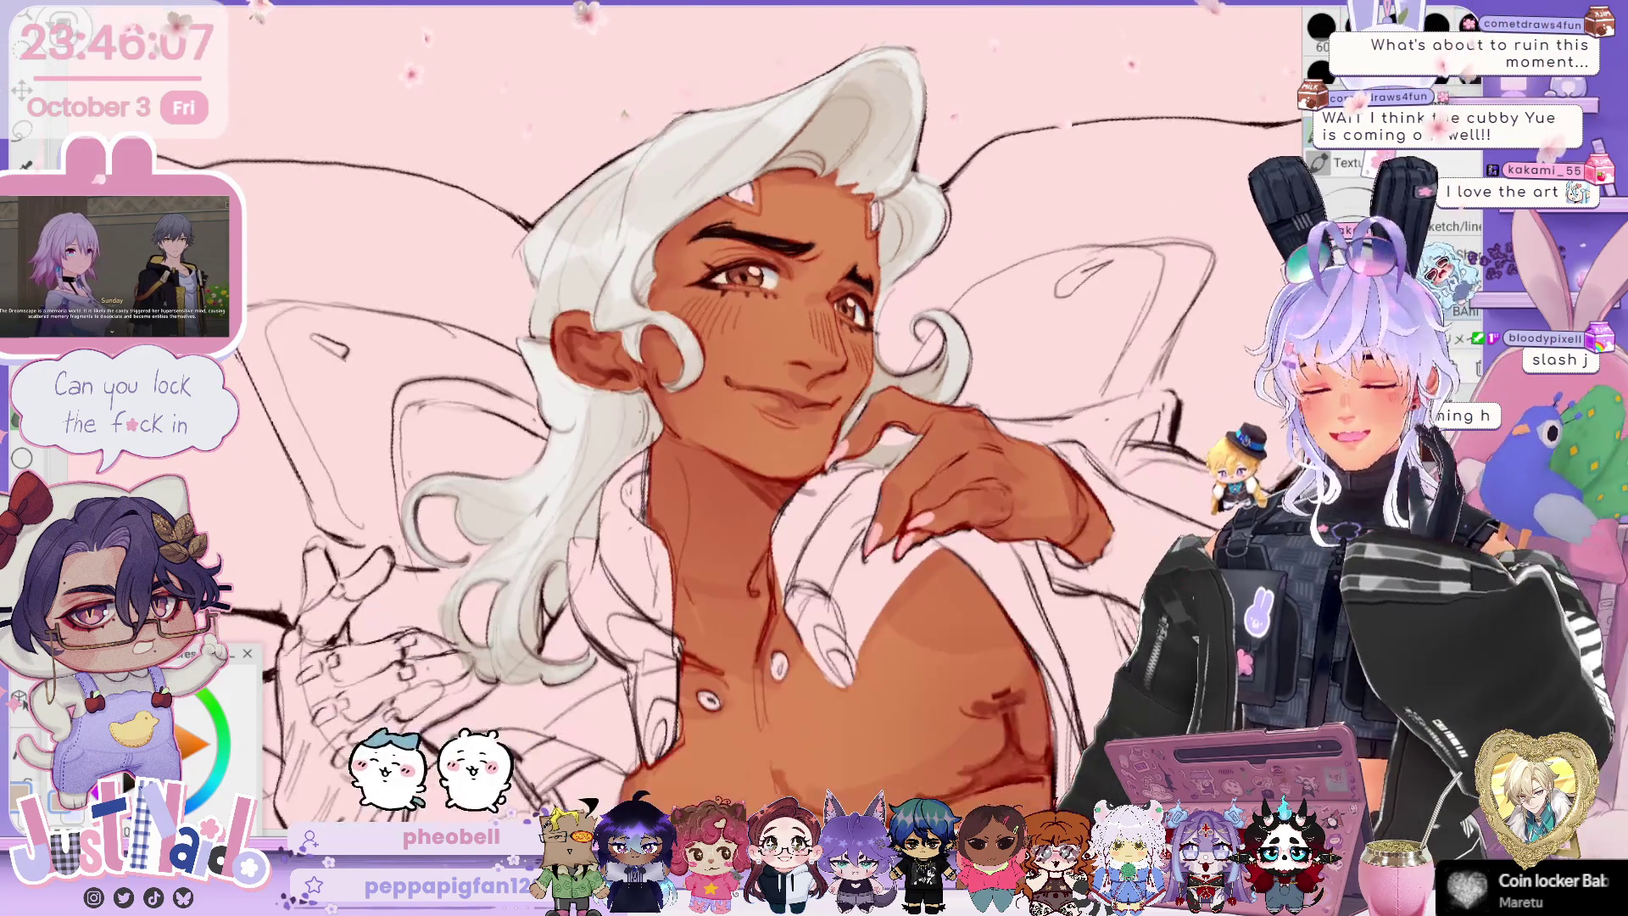
{"action": "scroll", "coordinate": [1054, 365], "scroll_direction": "down", "scroll_amount": 3}
{"action": "scroll", "coordinate": [1054, 365], "scroll_direction": "down", "scroll_amount": 3}
{"action": "left_click_drag", "start_coordinate": [1054, 365], "coordinate": [898, 390]}
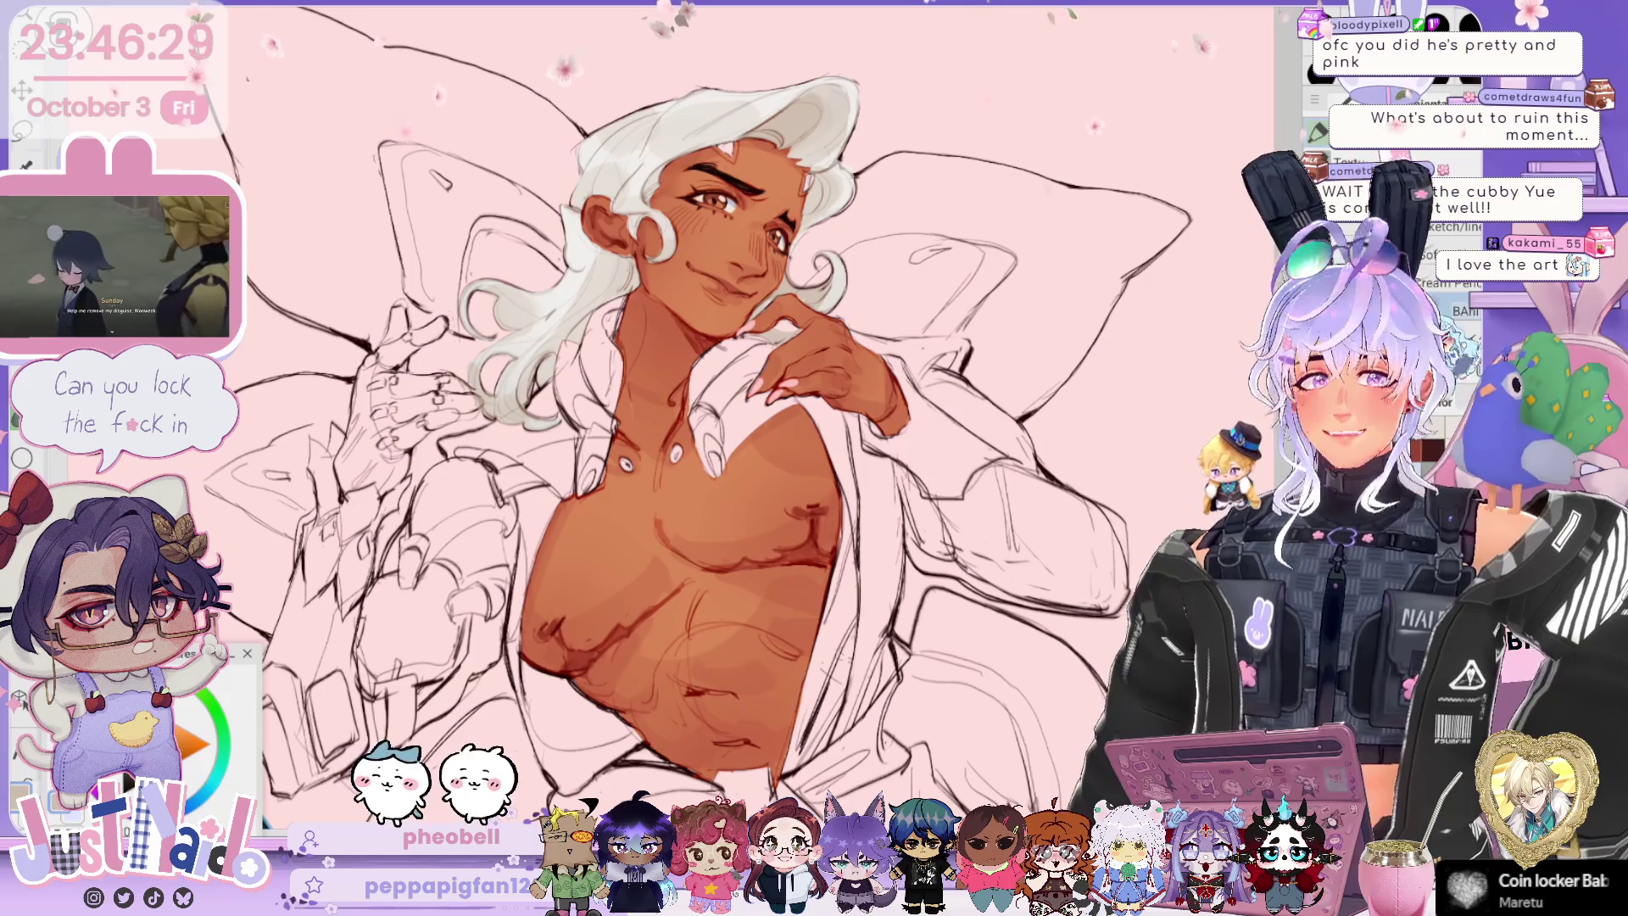
{"action": "scroll", "coordinate": [729, 424], "scroll_direction": "up", "scroll_amount": 3}
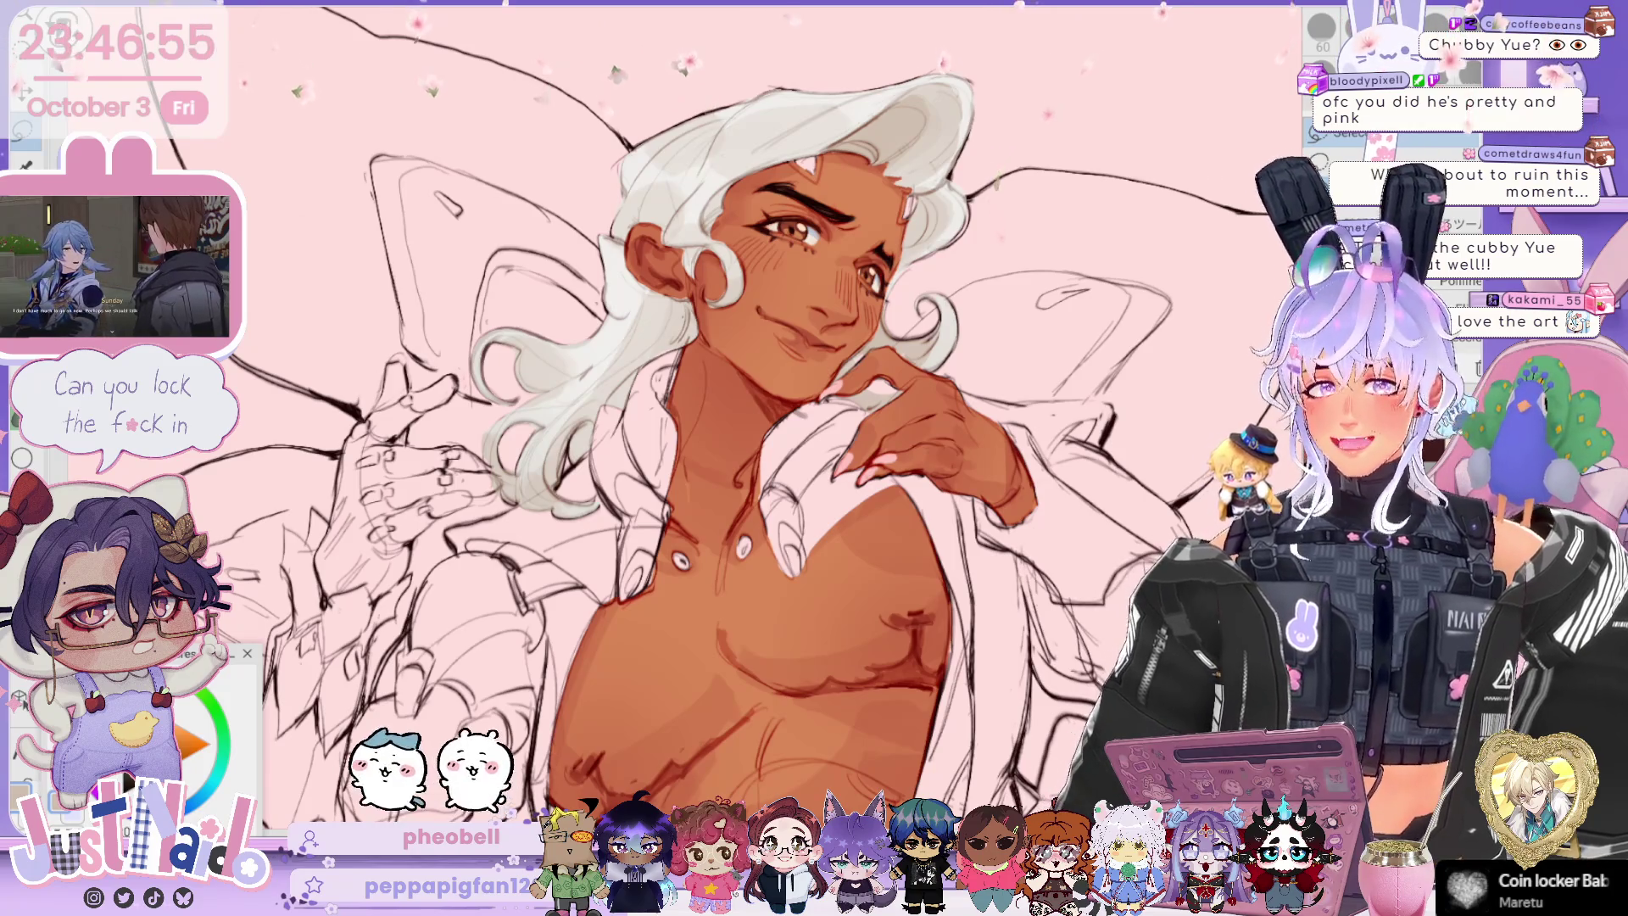
{"action": "key", "text": "r"}
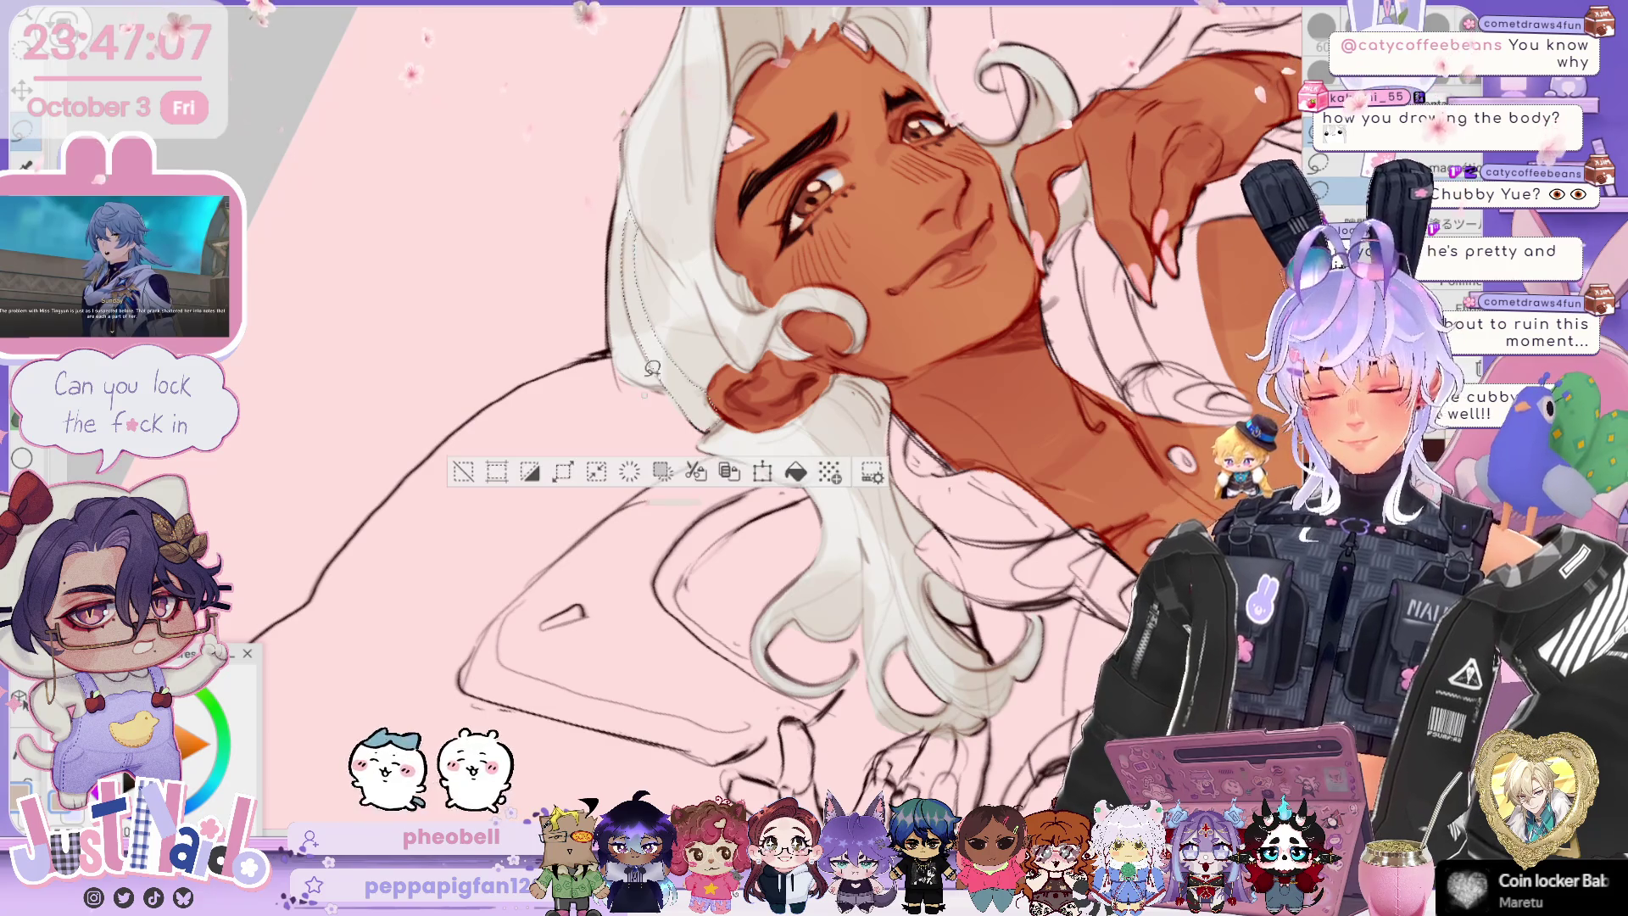
{"action": "key", "text": "ctrl+at"}
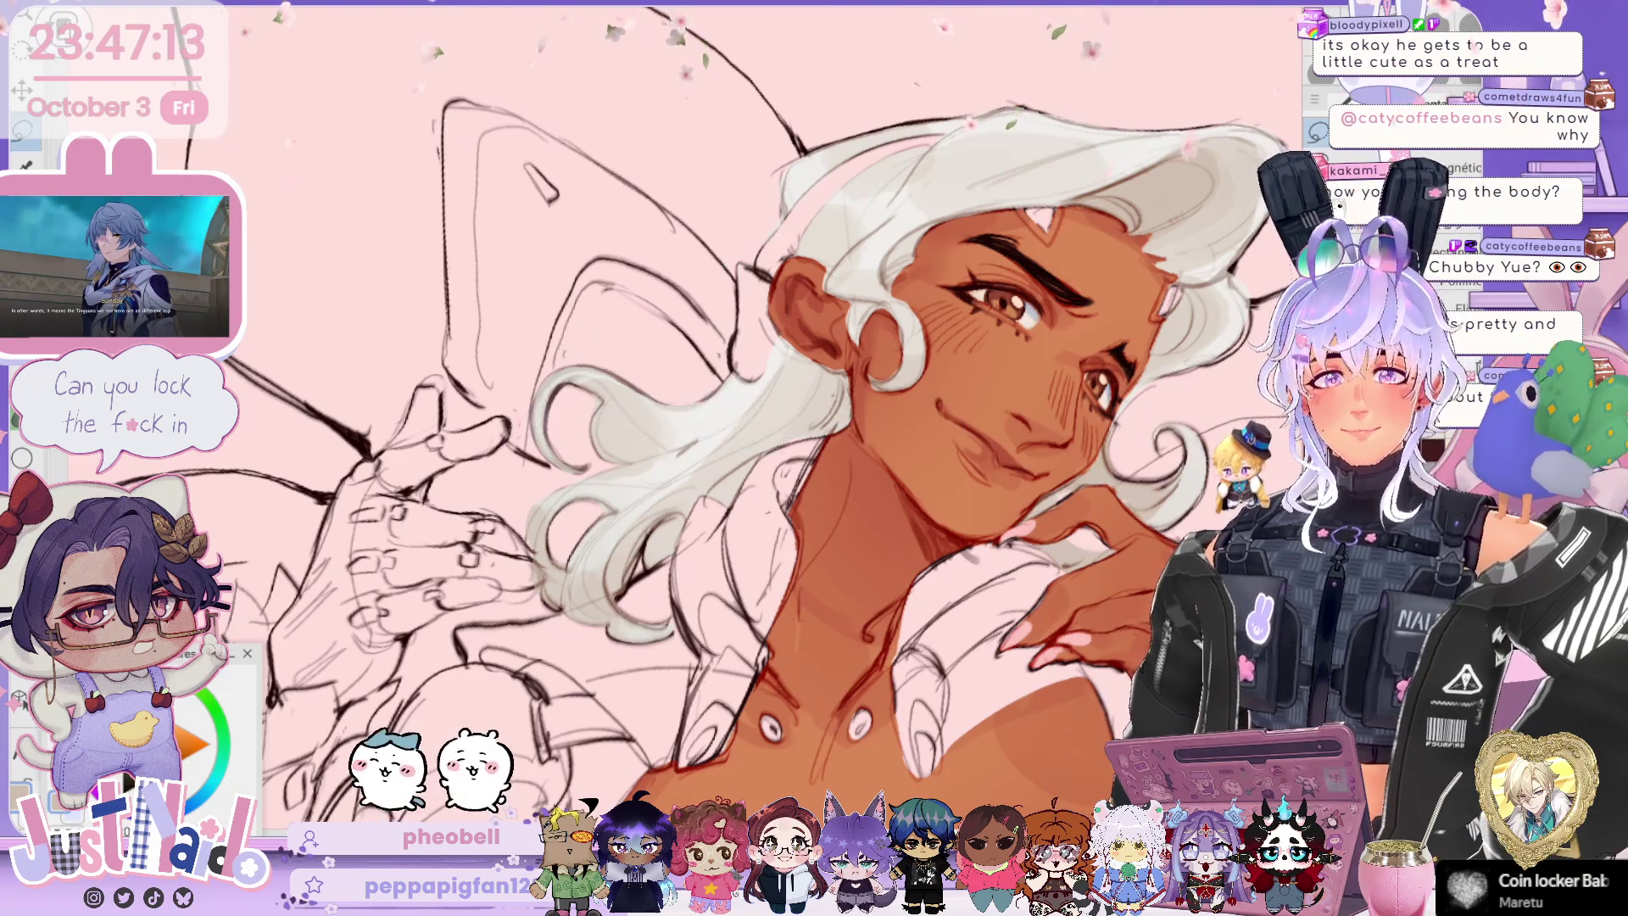
{"action": "scroll", "coordinate": [1075, 511], "scroll_direction": "down", "scroll_amount": 3}
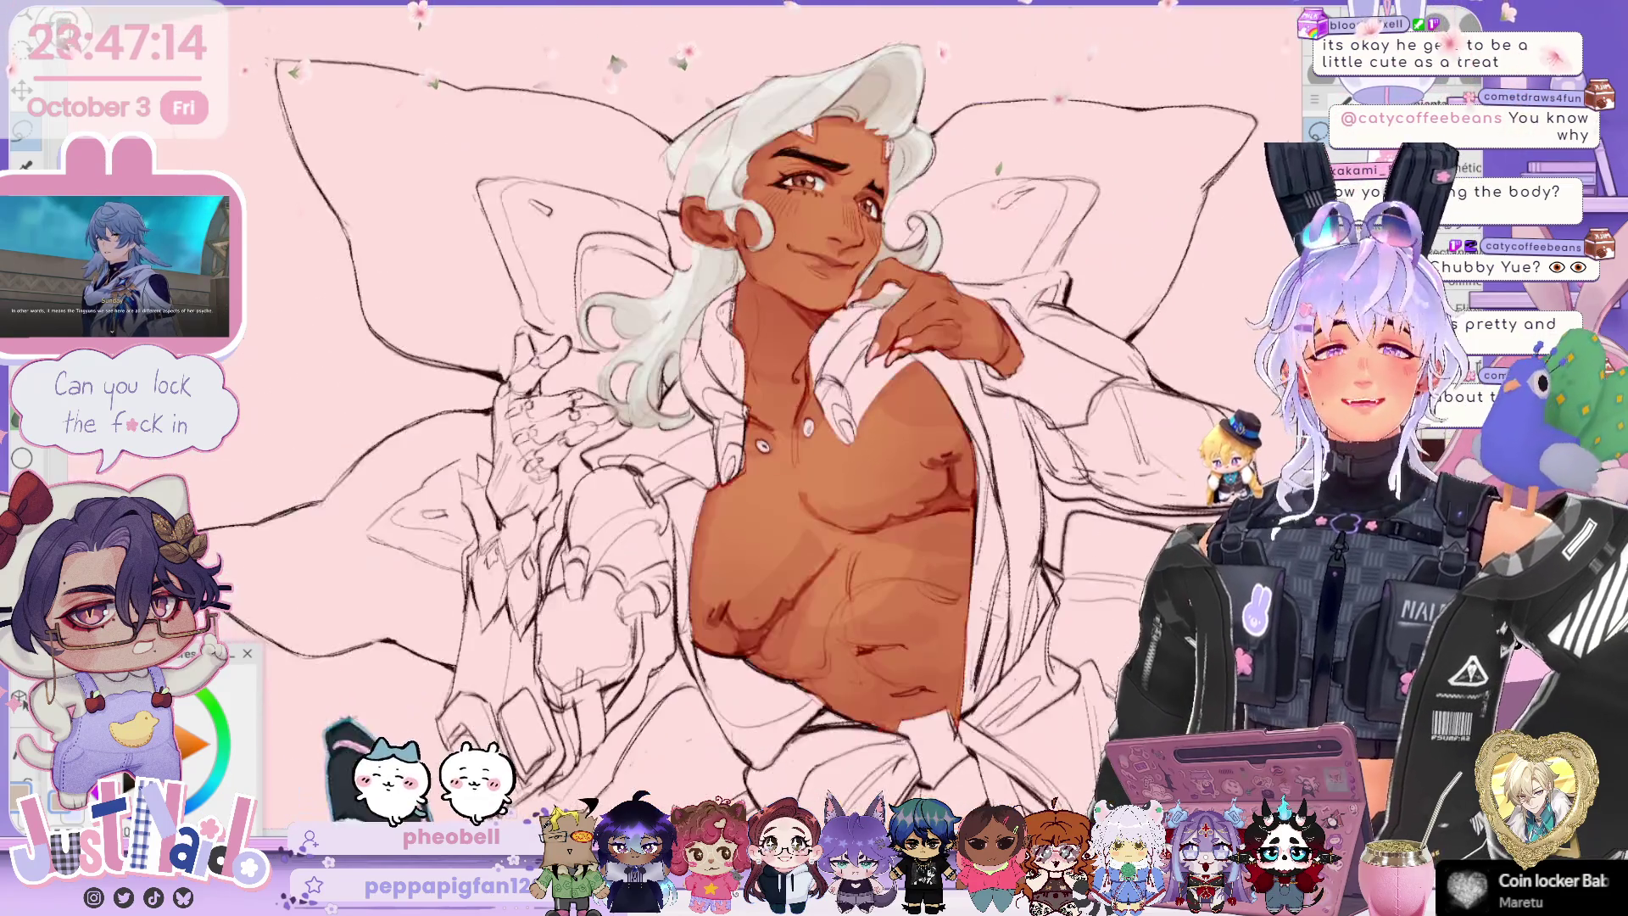
{"action": "mouse_move", "coordinate": [1075, 510]}
{"action": "left_mouse_down"}
{"action": "mouse_move", "coordinate": [939, 358]}
{"action": "mouse_move", "coordinate": [1086, 235]}
{"action": "mouse_move", "coordinate": [1213, 331]}
{"action": "left_mouse_up"}
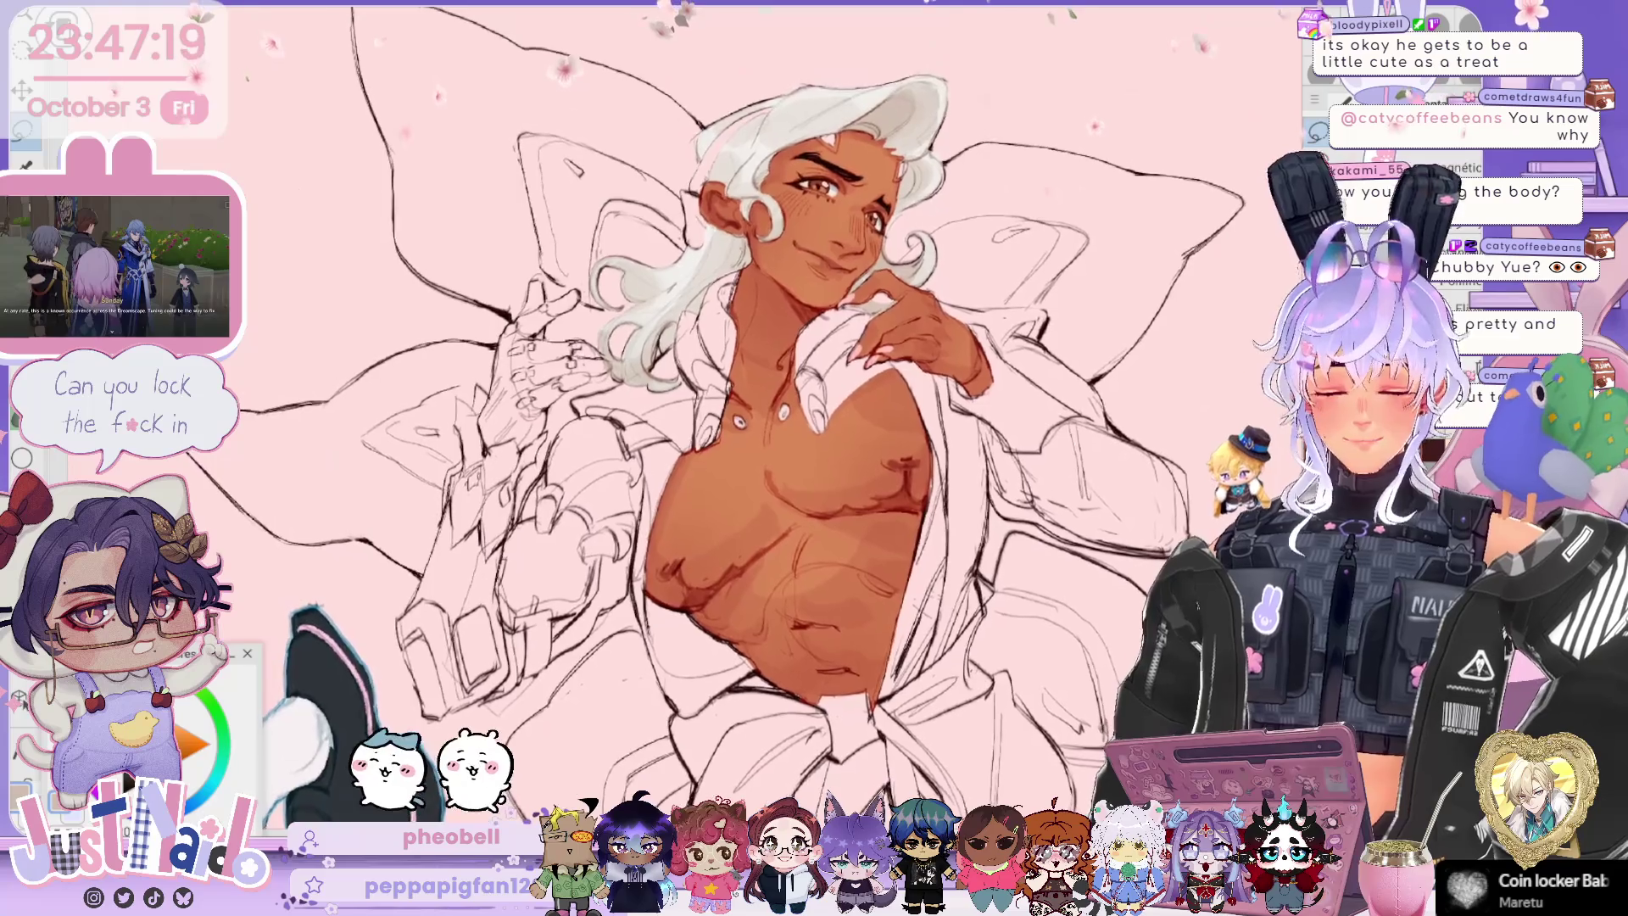
{"action": "left_click_drag", "start_coordinate": [814, 458], "coordinate": [720, 402]}
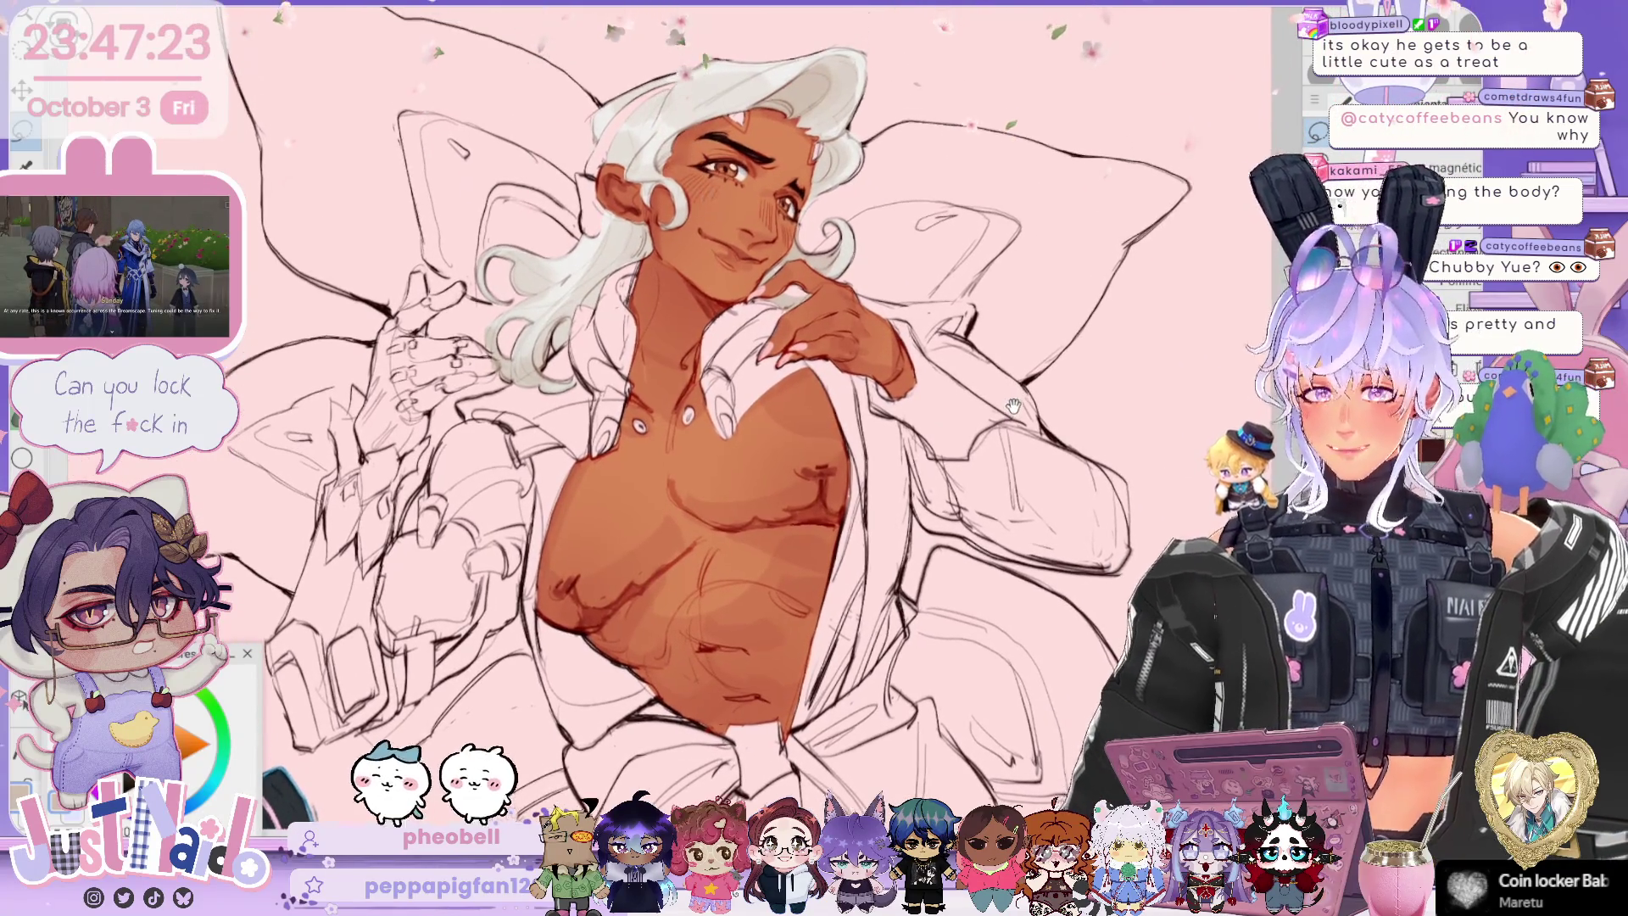
{"action": "left_click_drag", "start_coordinate": [814, 458], "coordinate": [806, 510]}
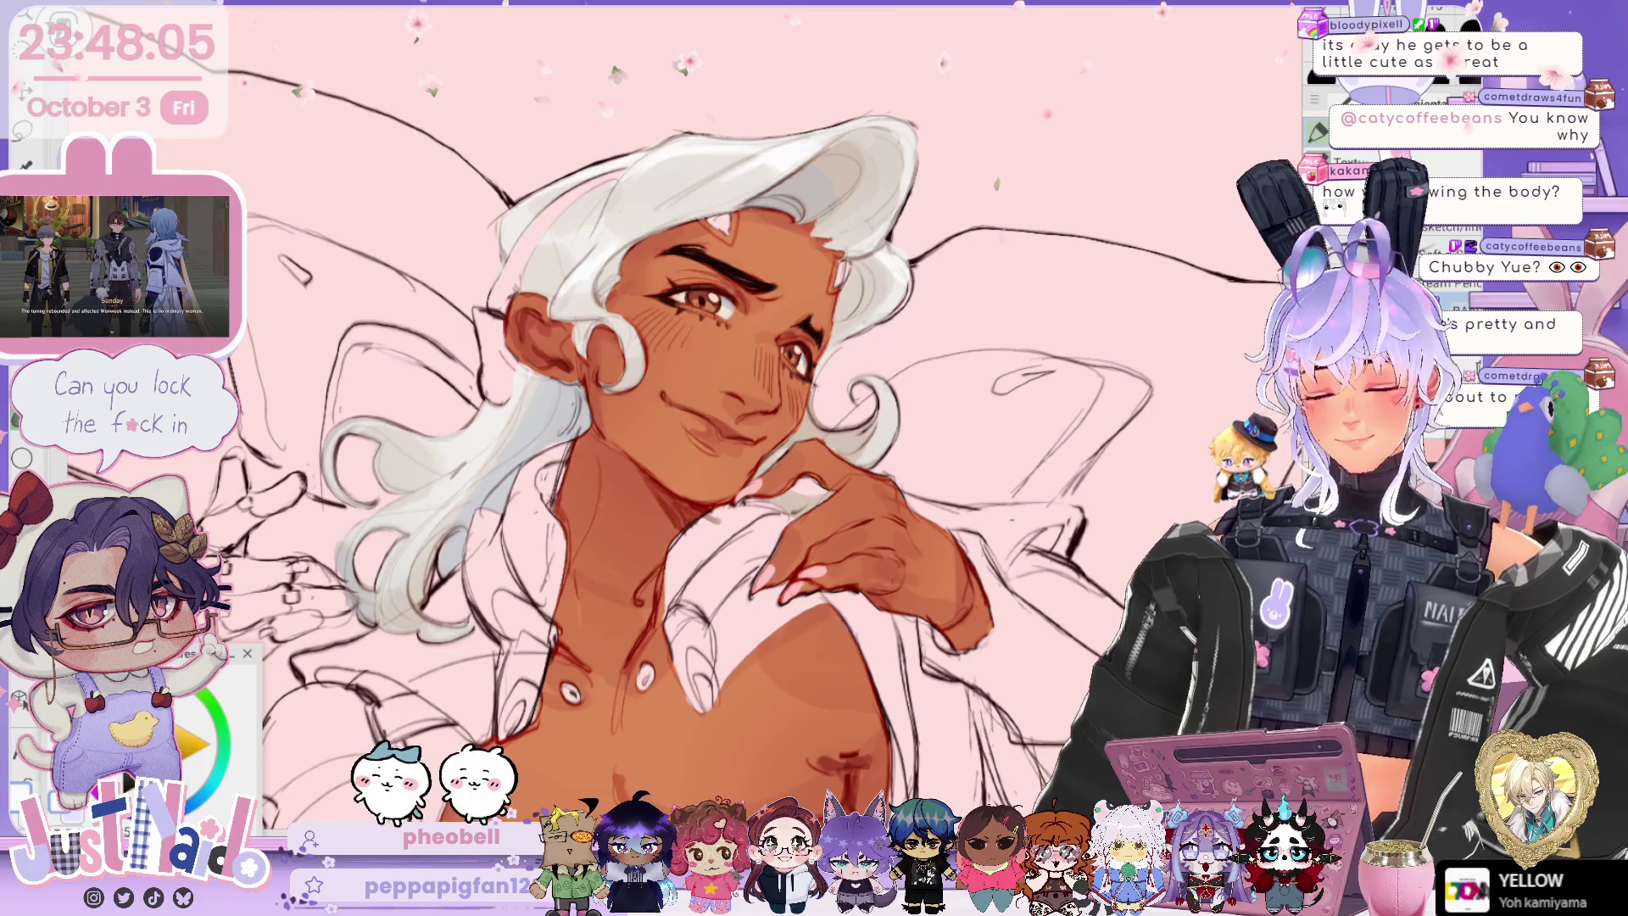
Step: Pan and zoom across the face and chest to work on the skin shadows
{"action": "scroll", "coordinate": [729, 424], "scroll_direction": "down", "scroll_amount": 2}
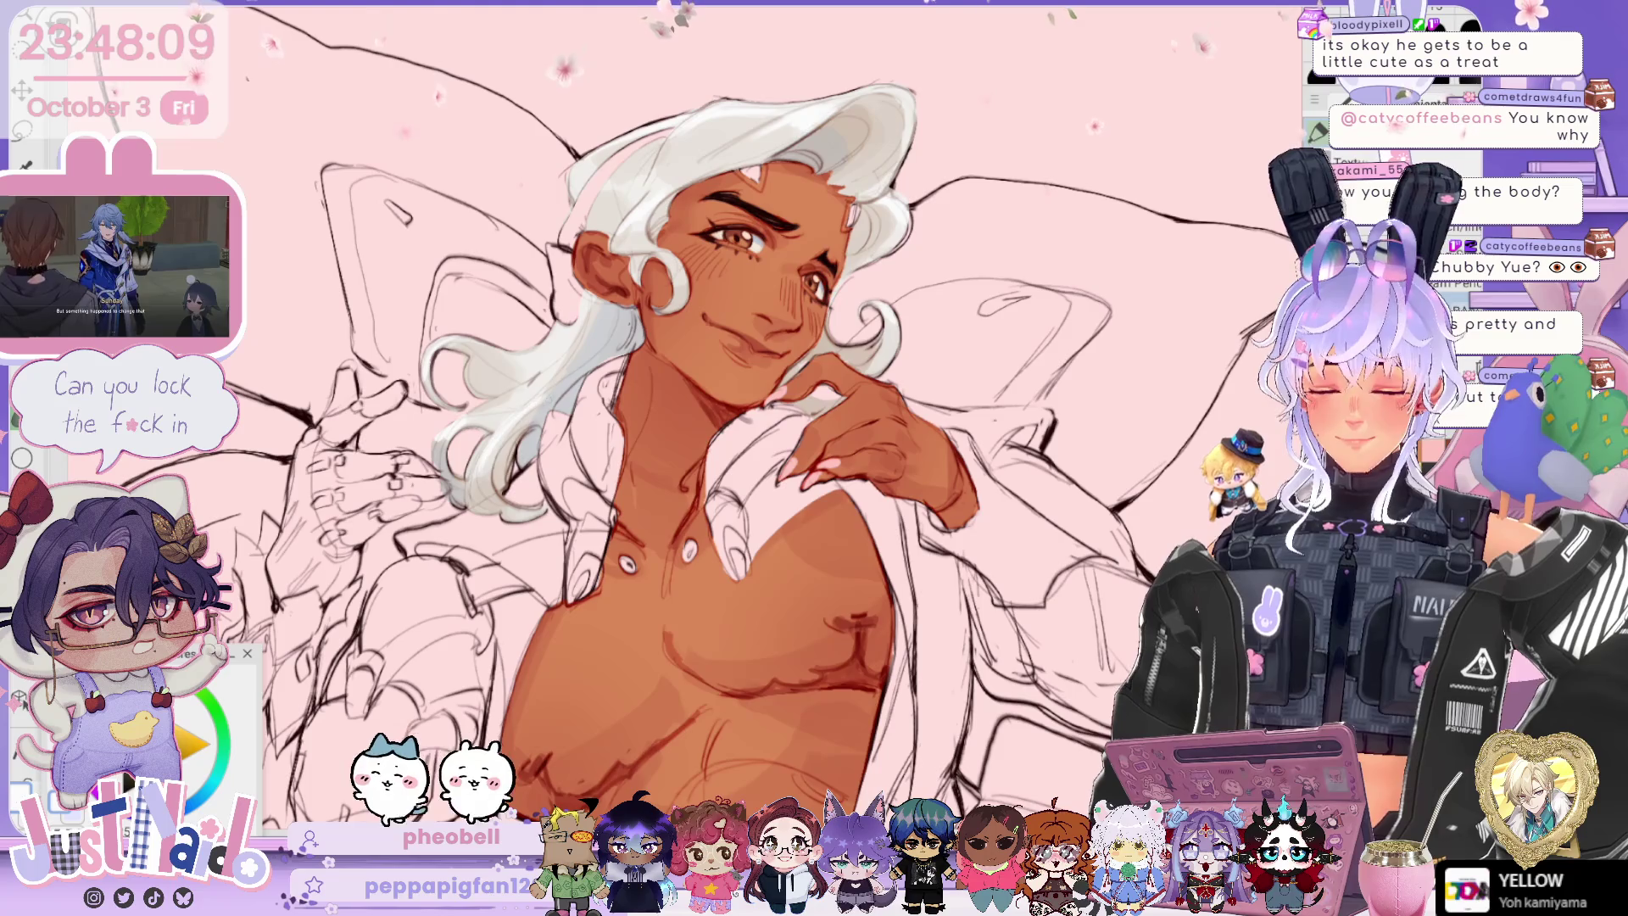
{"action": "scroll", "coordinate": [729, 424], "scroll_direction": "down", "scroll_amount": 2}
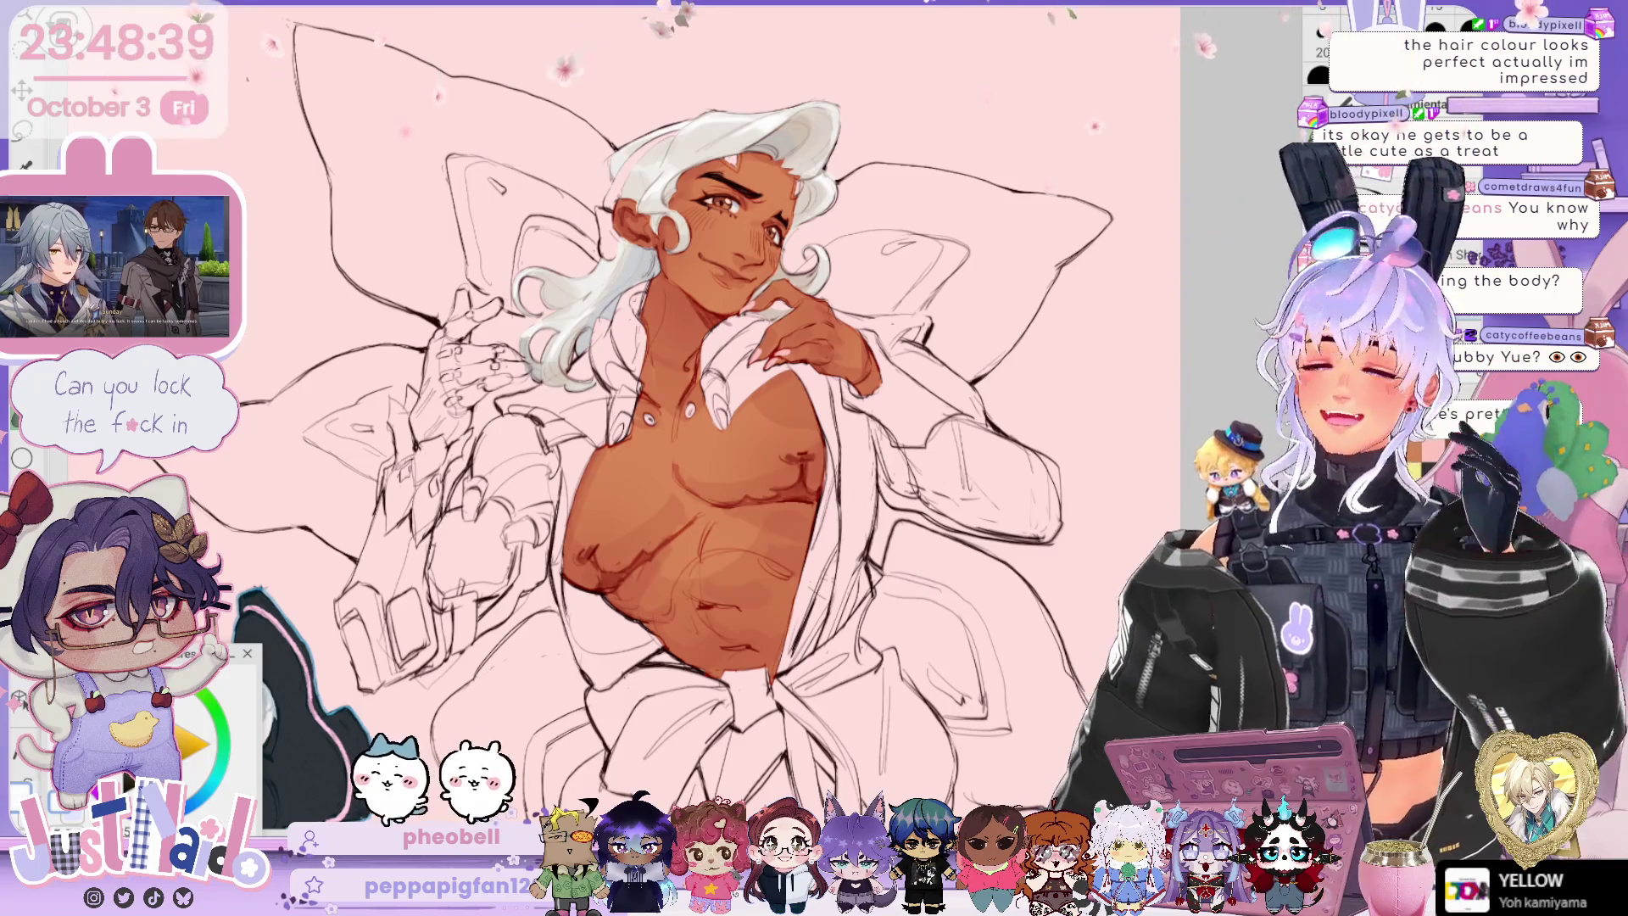
{"action": "mouse_move", "coordinate": [678, 424]}
{"action": "left_mouse_down"}
{"action": "mouse_move", "coordinate": [641, 365]}
{"action": "mouse_move", "coordinate": [594, 356]}
{"action": "left_mouse_up"}
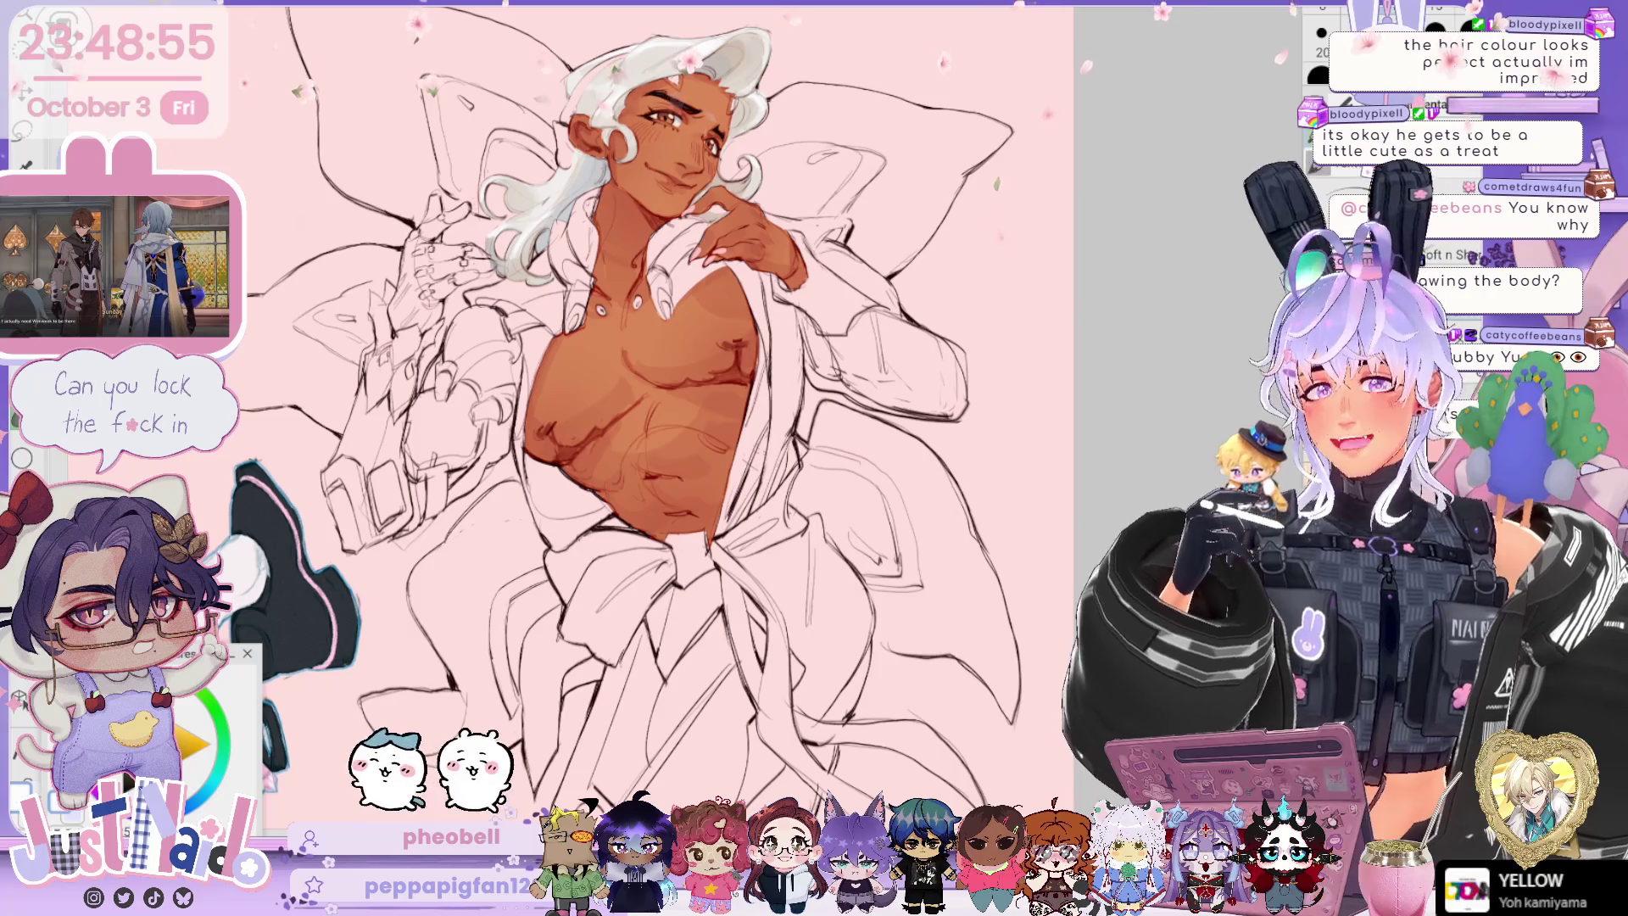
{"action": "scroll", "coordinate": [628, 407], "scroll_direction": "down", "scroll_amount": 5}
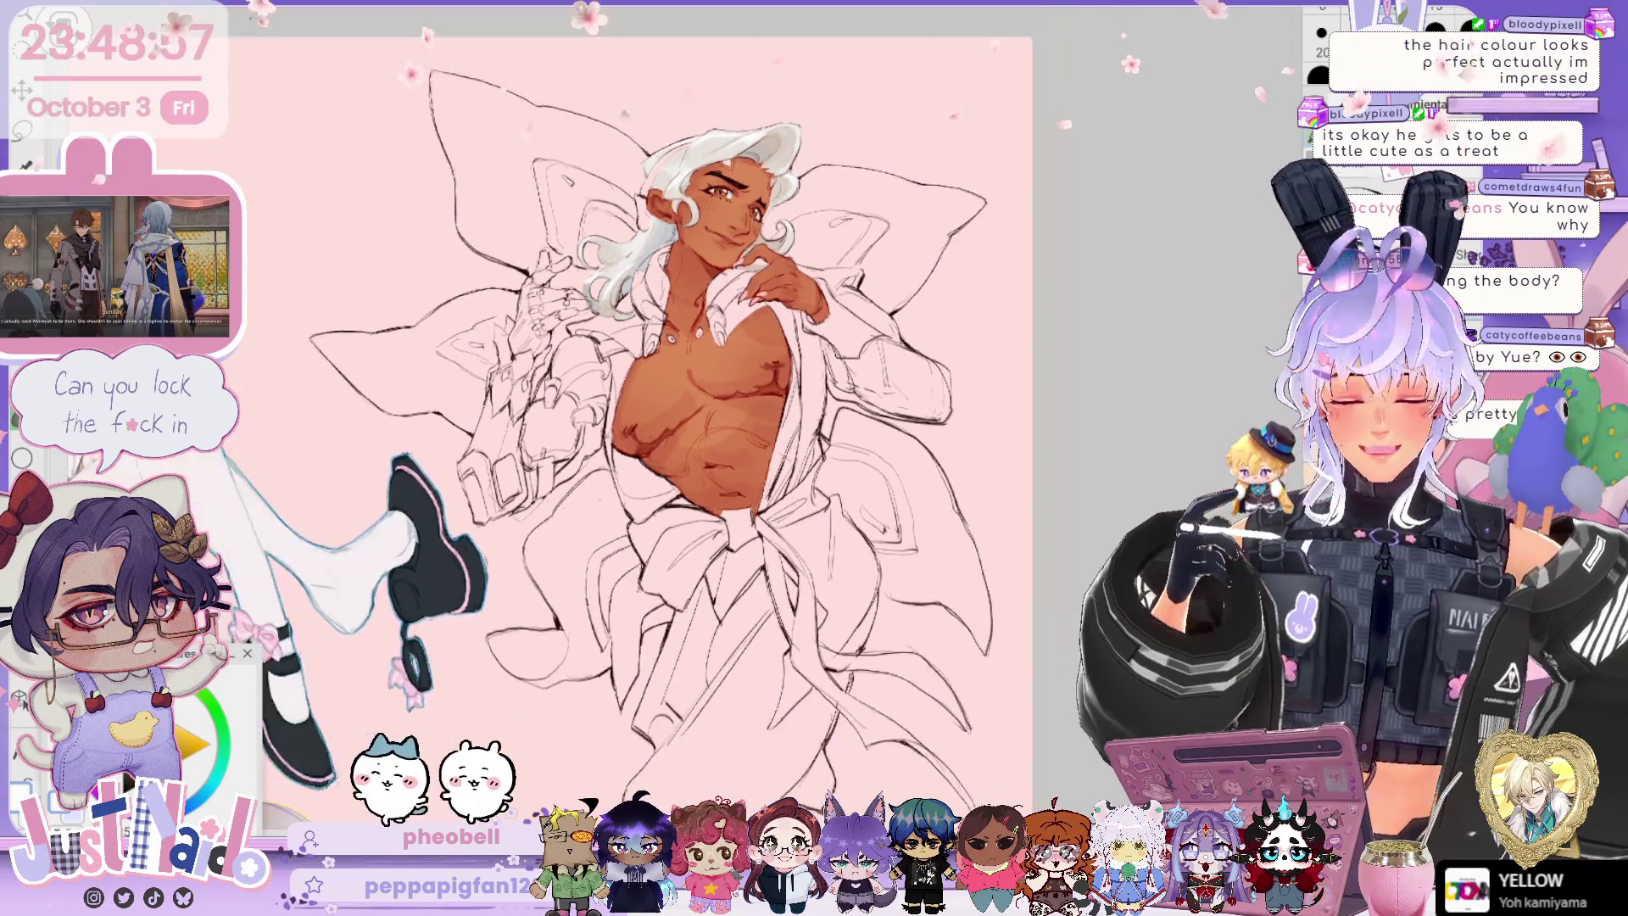
{"action": "scroll", "coordinate": [653, 407], "scroll_direction": "up", "scroll_amount": 3}
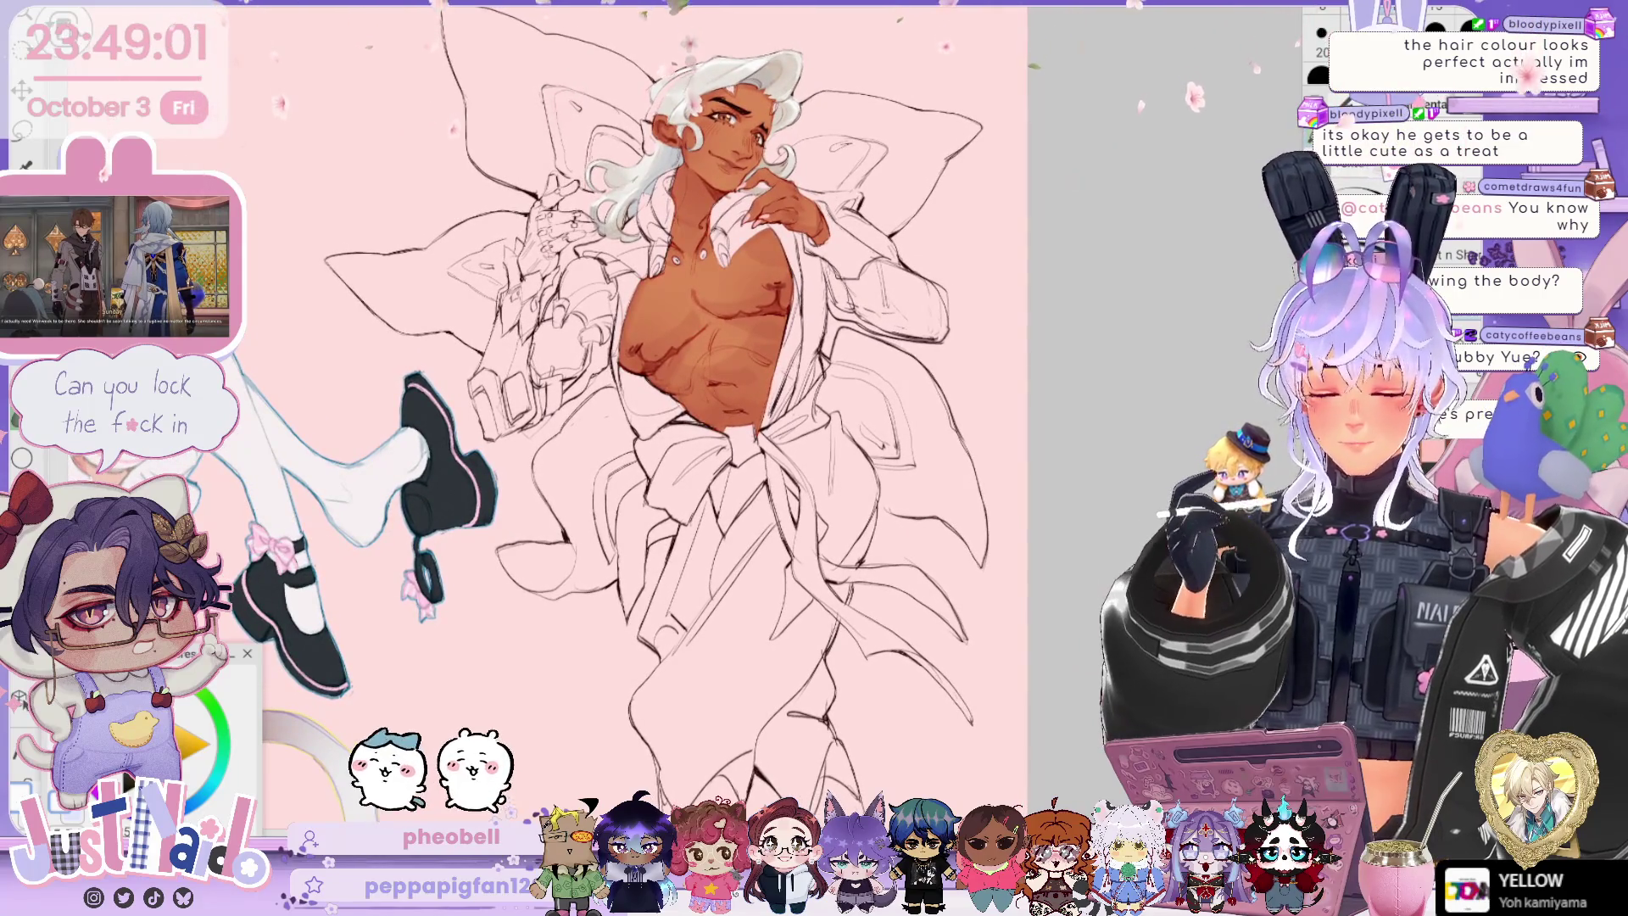
{"action": "scroll", "coordinate": [645, 407], "scroll_direction": "up", "scroll_amount": 1}
{"action": "scroll", "coordinate": [644, 407], "scroll_direction": "up", "scroll_amount": 1}
{"action": "scroll", "coordinate": [644, 407], "scroll_direction": "up", "scroll_amount": 1}
{"action": "scroll", "coordinate": [662, 424], "scroll_direction": "up", "scroll_amount": 1}
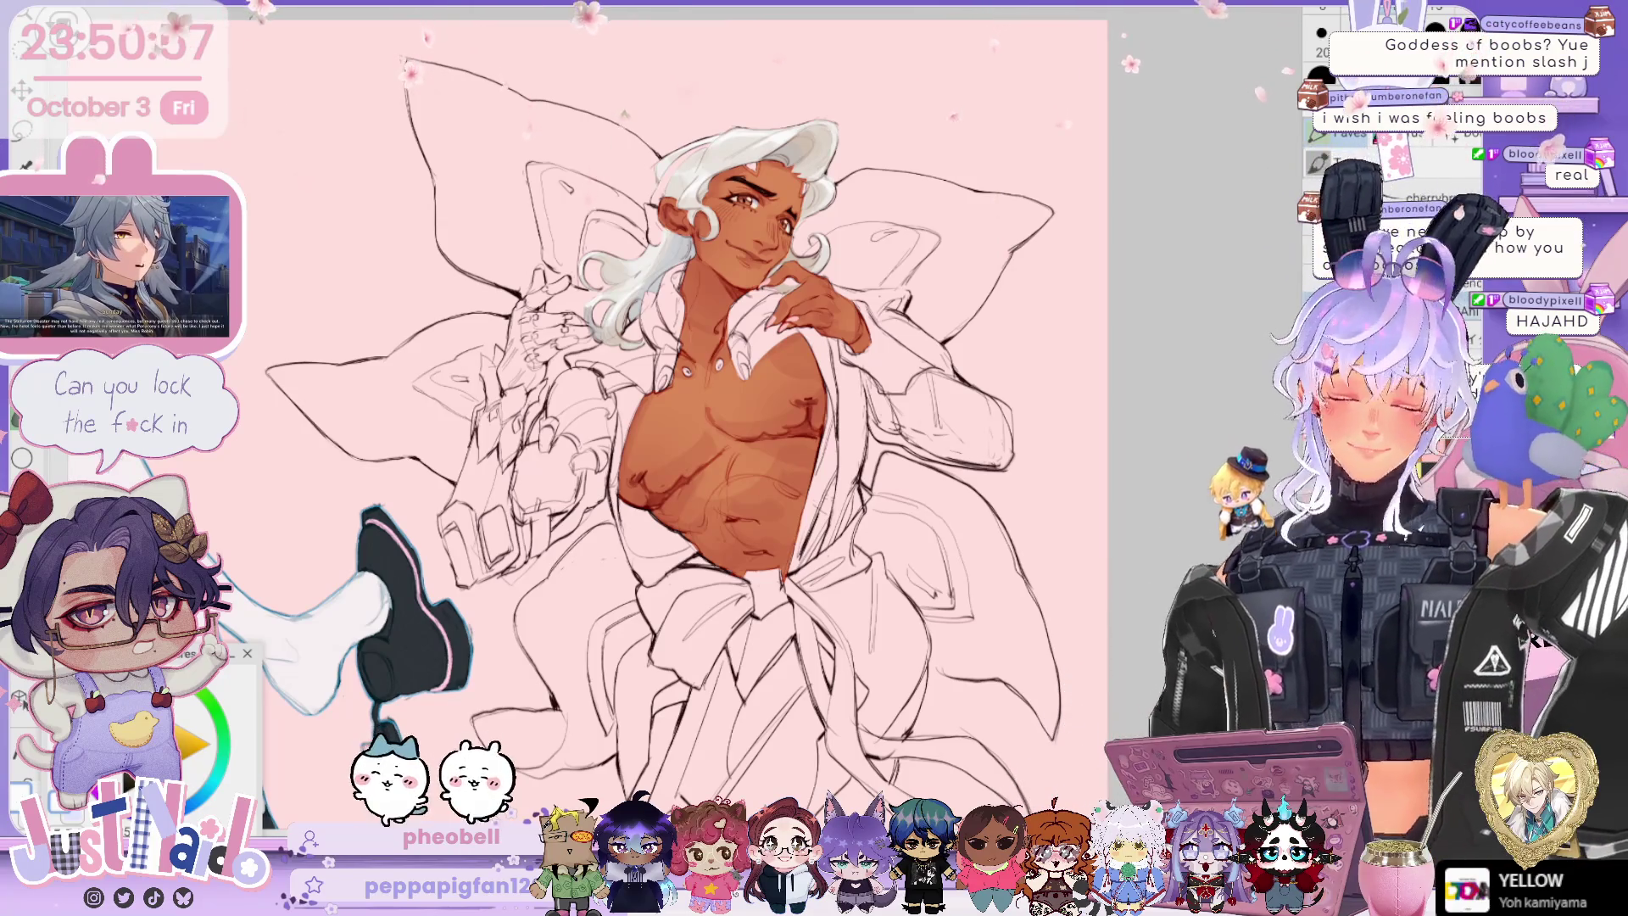
Step: Reframe the chest area and switch back to the brush tool
{"action": "scroll", "coordinate": [627, 424], "scroll_direction": "down", "scroll_amount": 1}
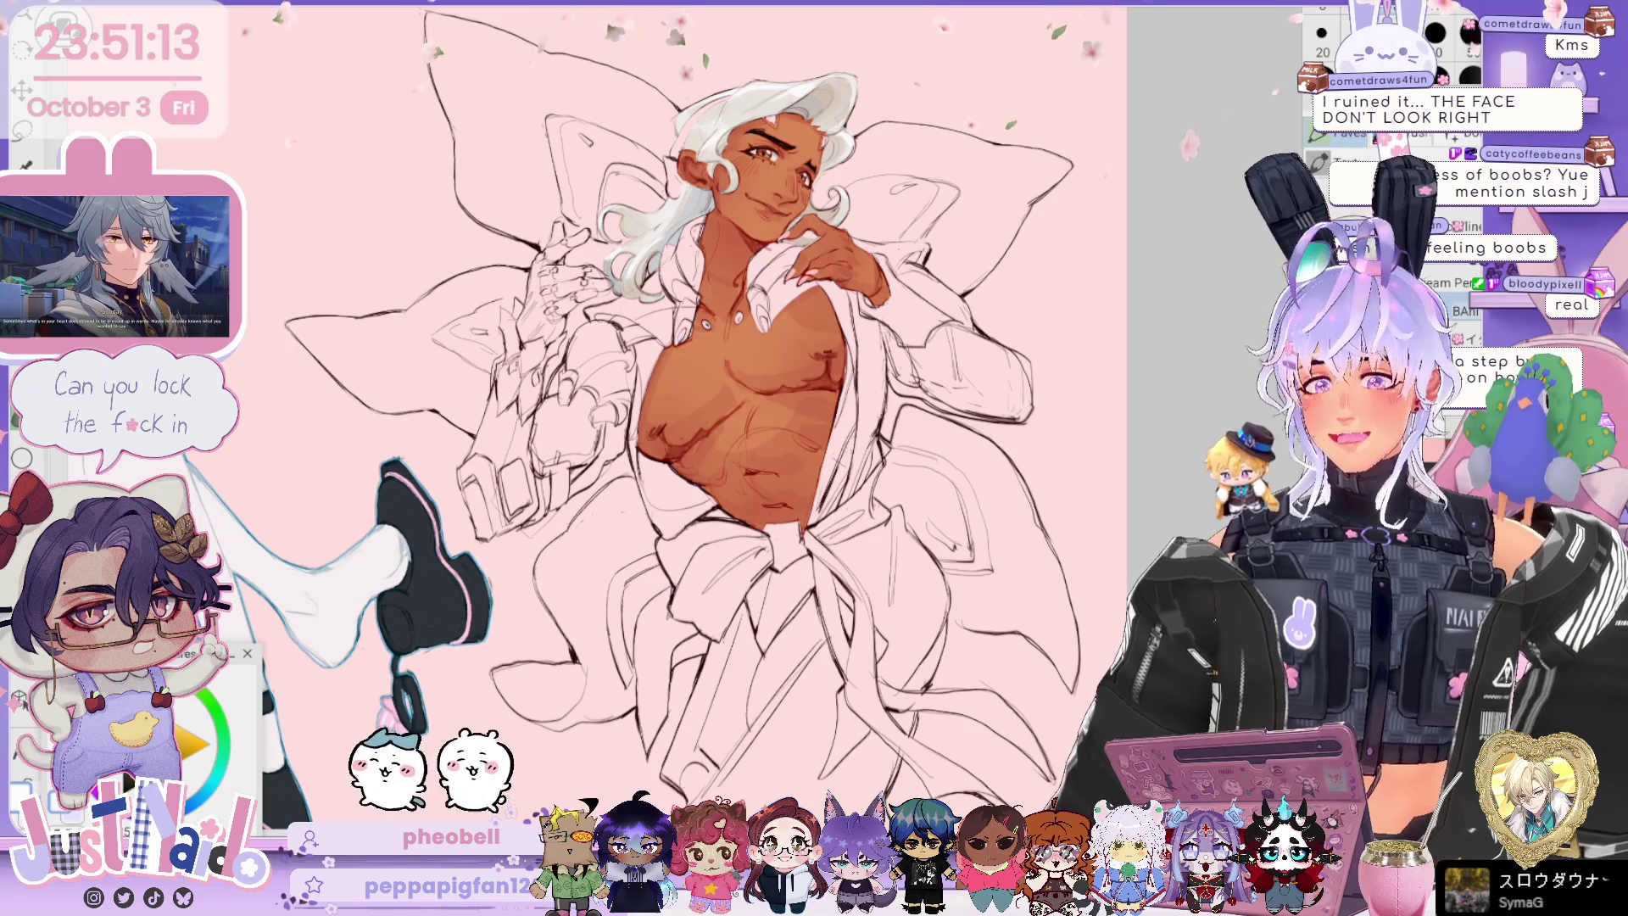
{"action": "left_click_drag", "start_coordinate": [937, 403], "coordinate": [937, 413]}
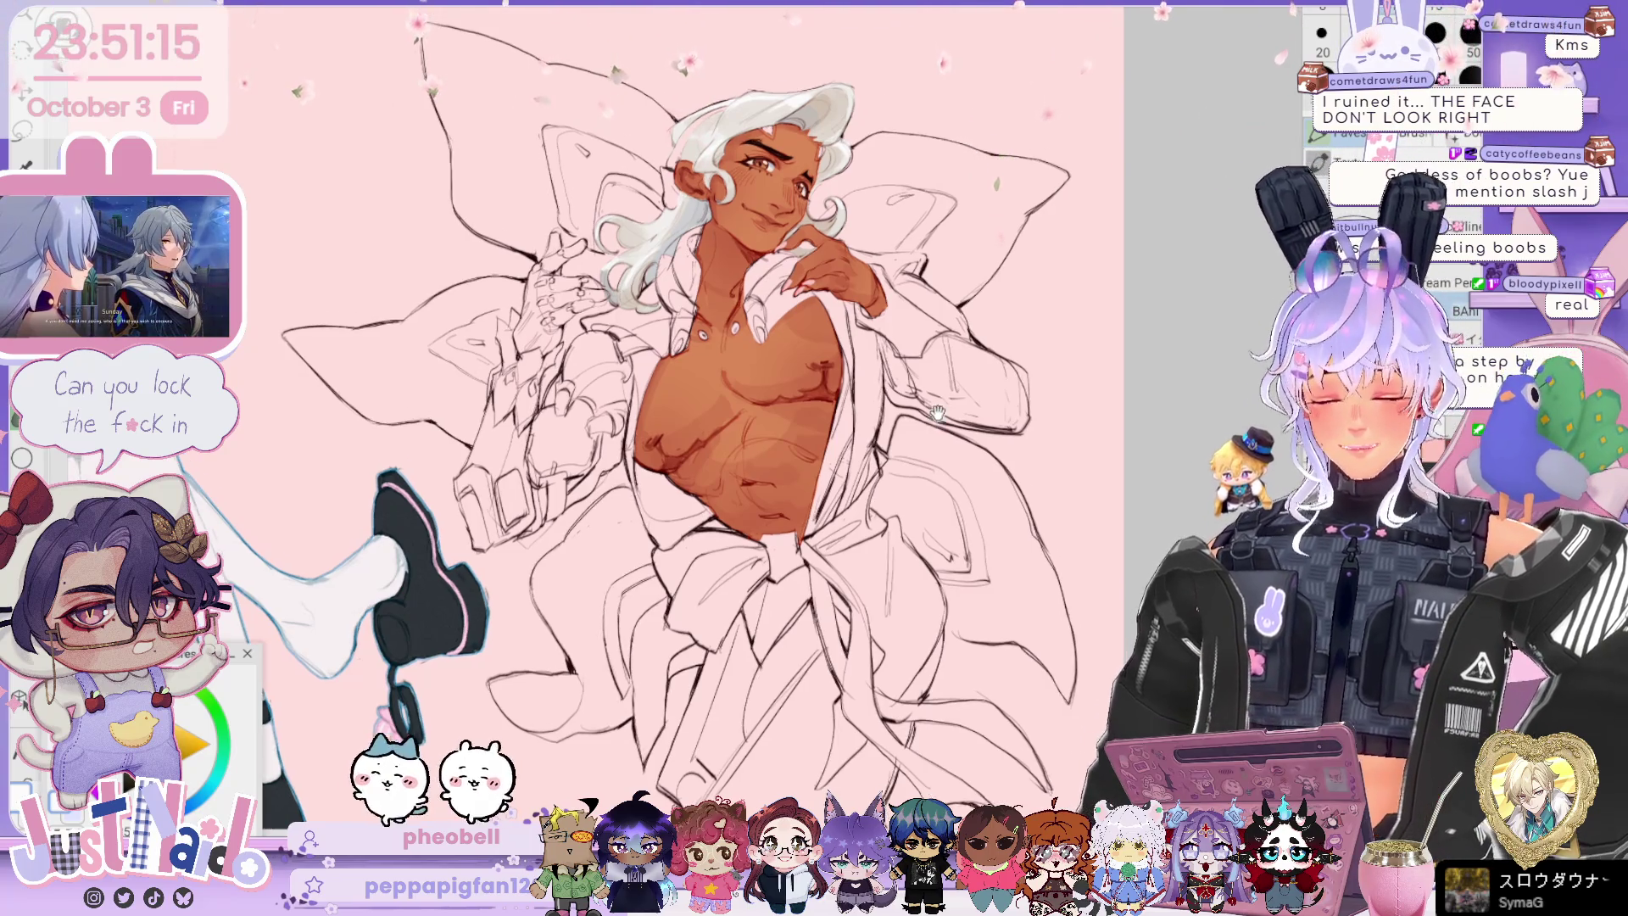
{"action": "scroll", "coordinate": [937, 413], "scroll_direction": "up", "scroll_amount": 1}
{"action": "scroll", "coordinate": [937, 413], "scroll_direction": "up", "scroll_amount": 1}
{"action": "scroll", "coordinate": [937, 413], "scroll_direction": "up", "scroll_amount": 1}
{"action": "scroll", "coordinate": [936, 413], "scroll_direction": "up", "scroll_amount": 1}
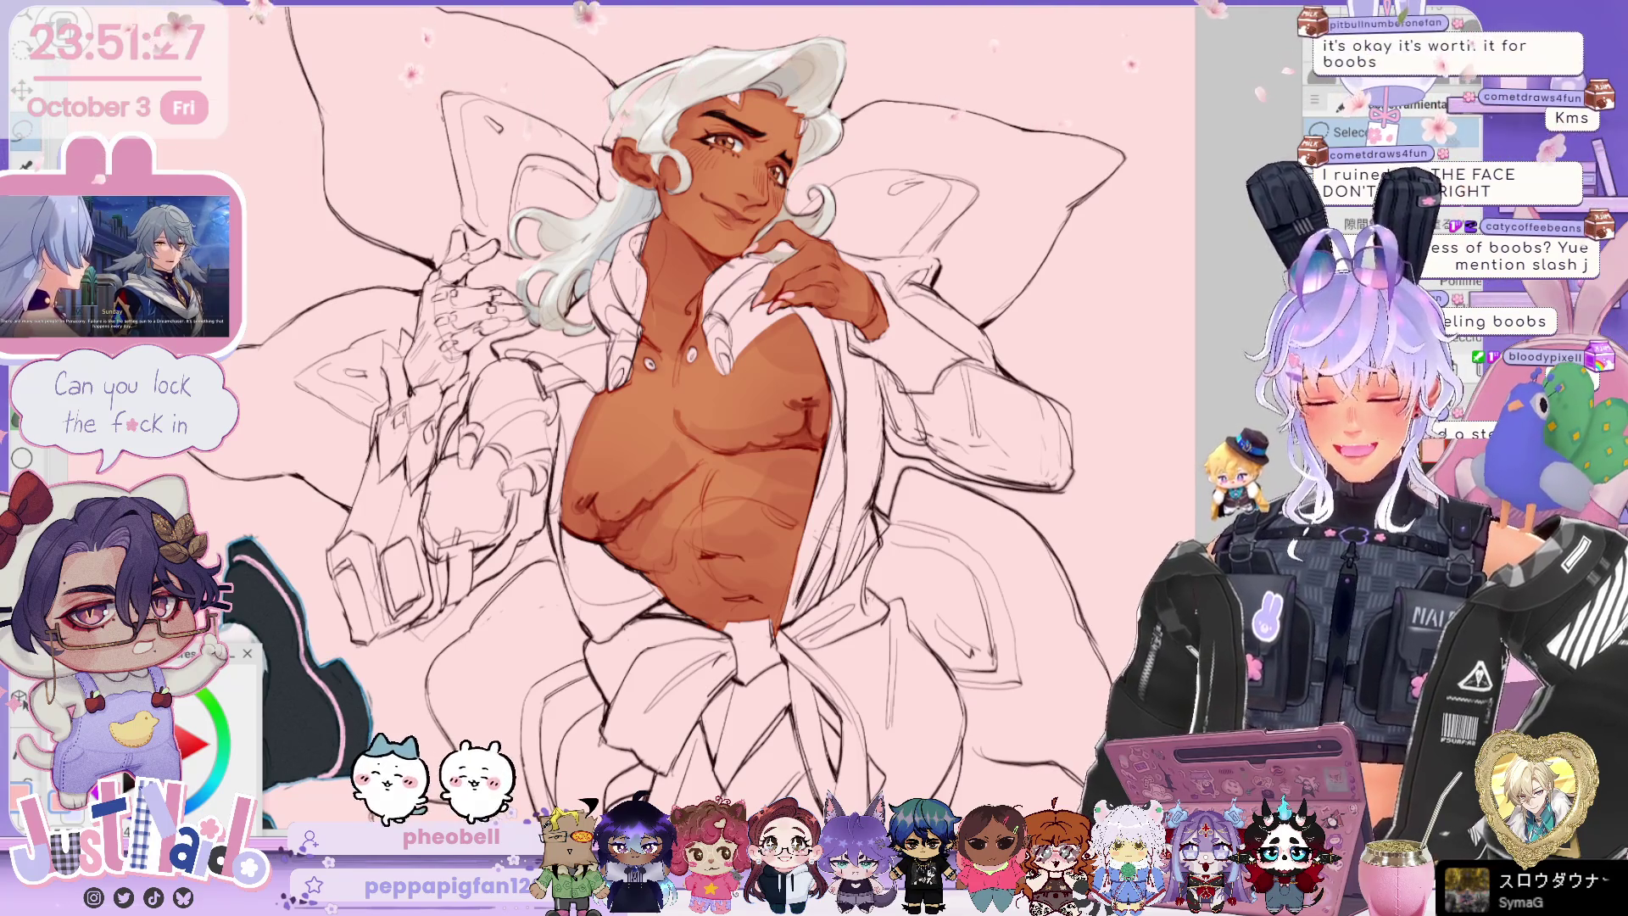
{"action": "scroll", "coordinate": [721, 424], "scroll_direction": "up", "scroll_amount": 3}
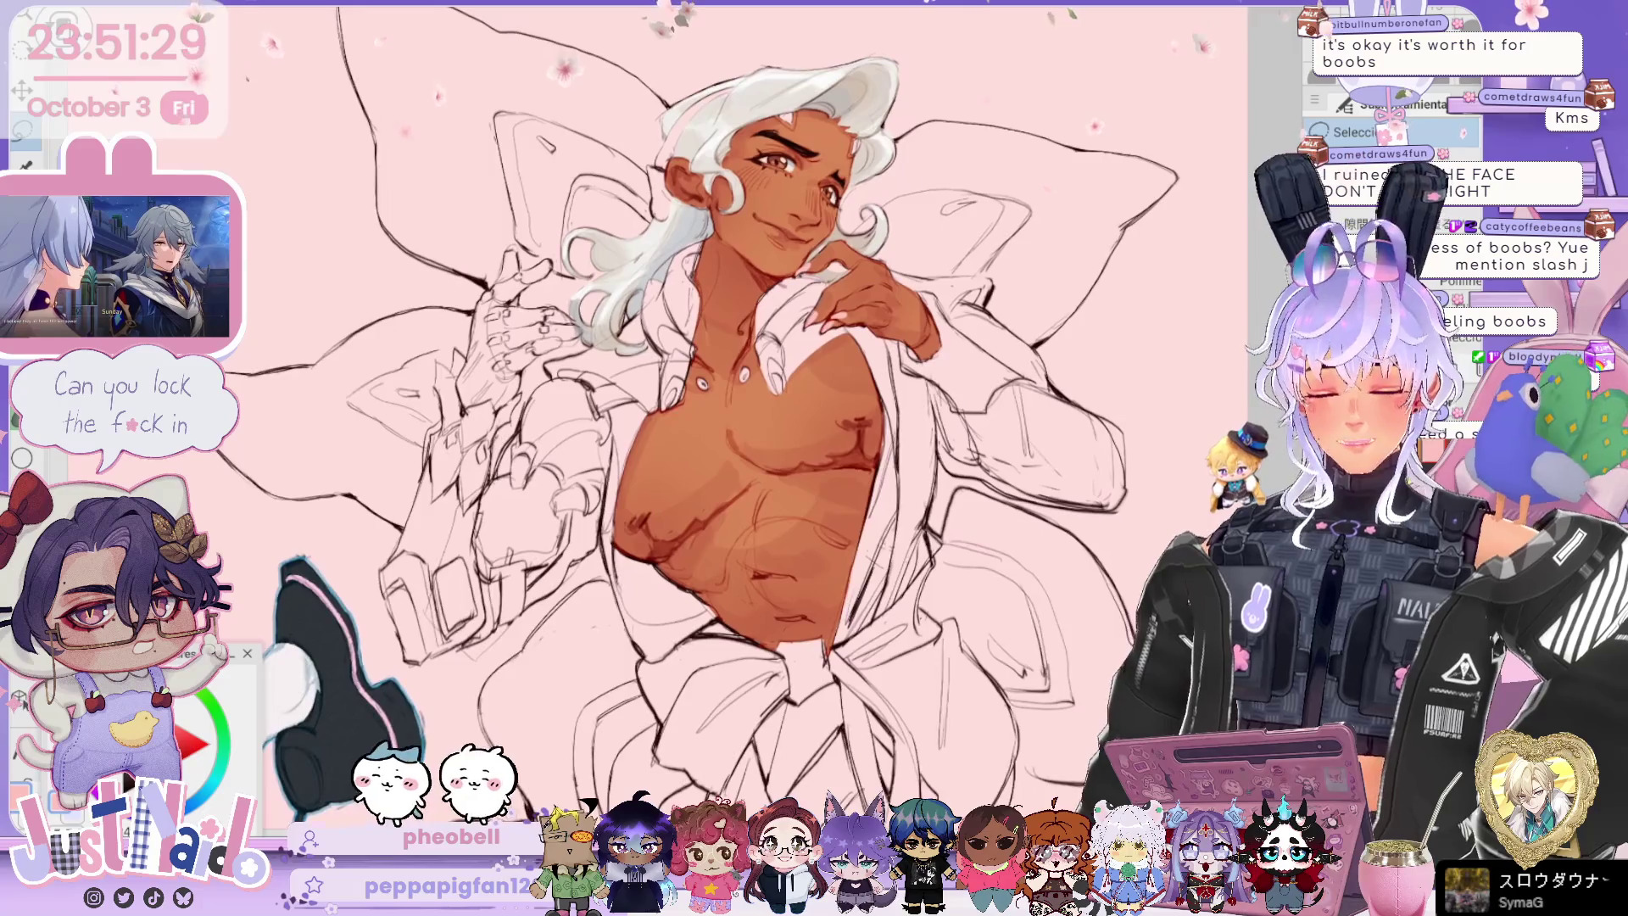
{"action": "key", "text": "b"}
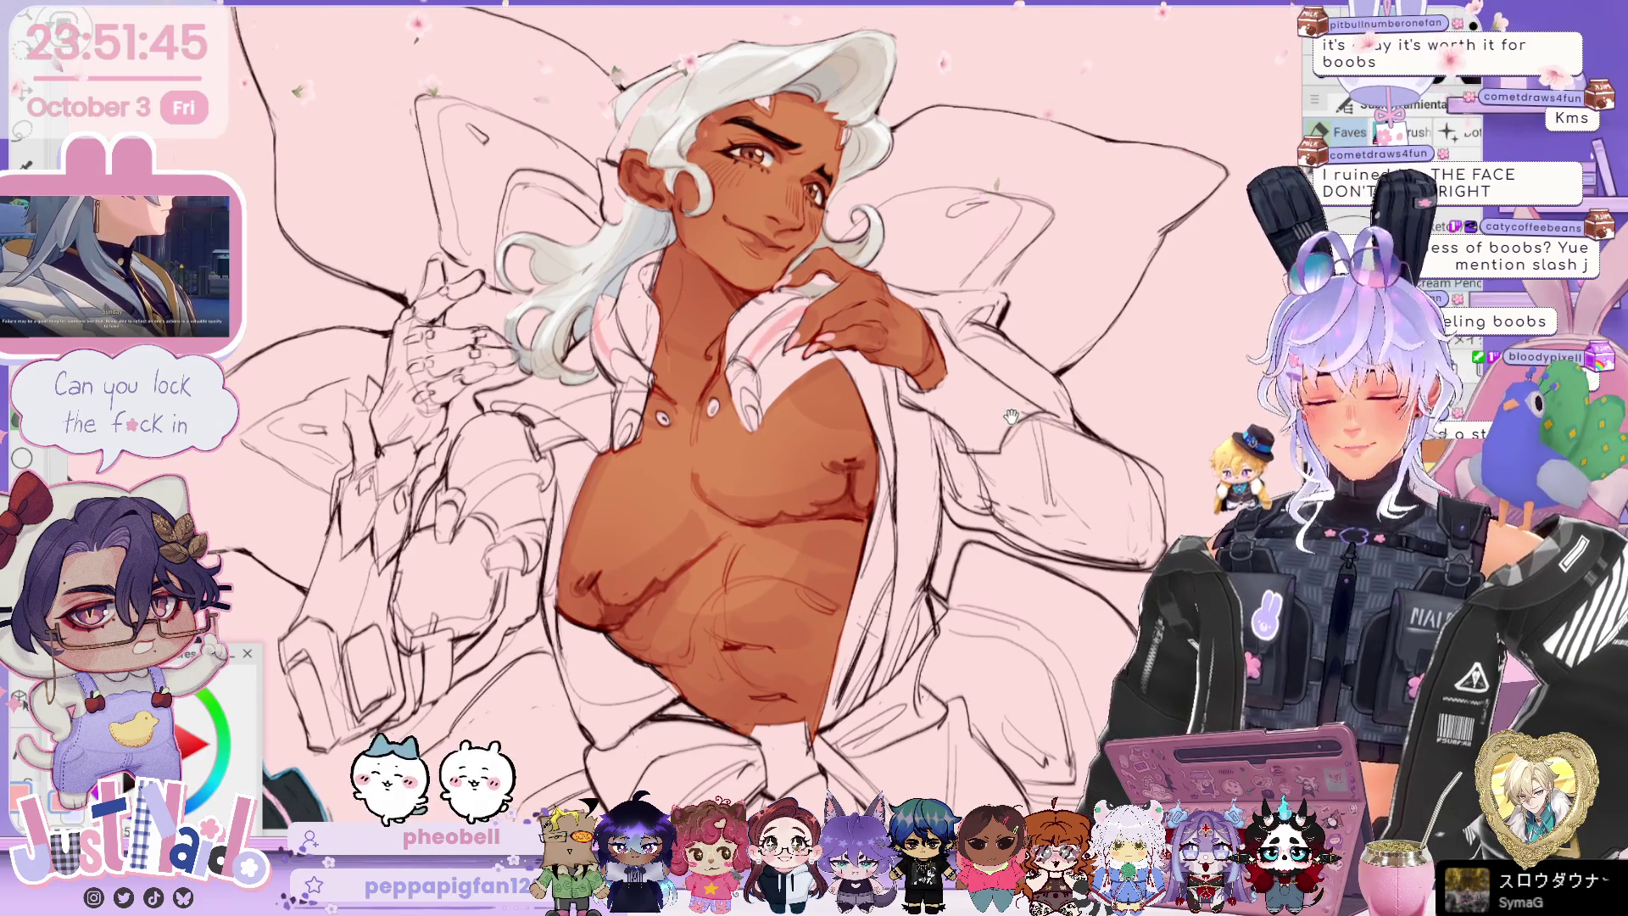
Step: Bring the face back into view and lasso the upper-left wing
{"action": "scroll", "coordinate": [712, 415], "scroll_direction": "down", "scroll_amount": 5}
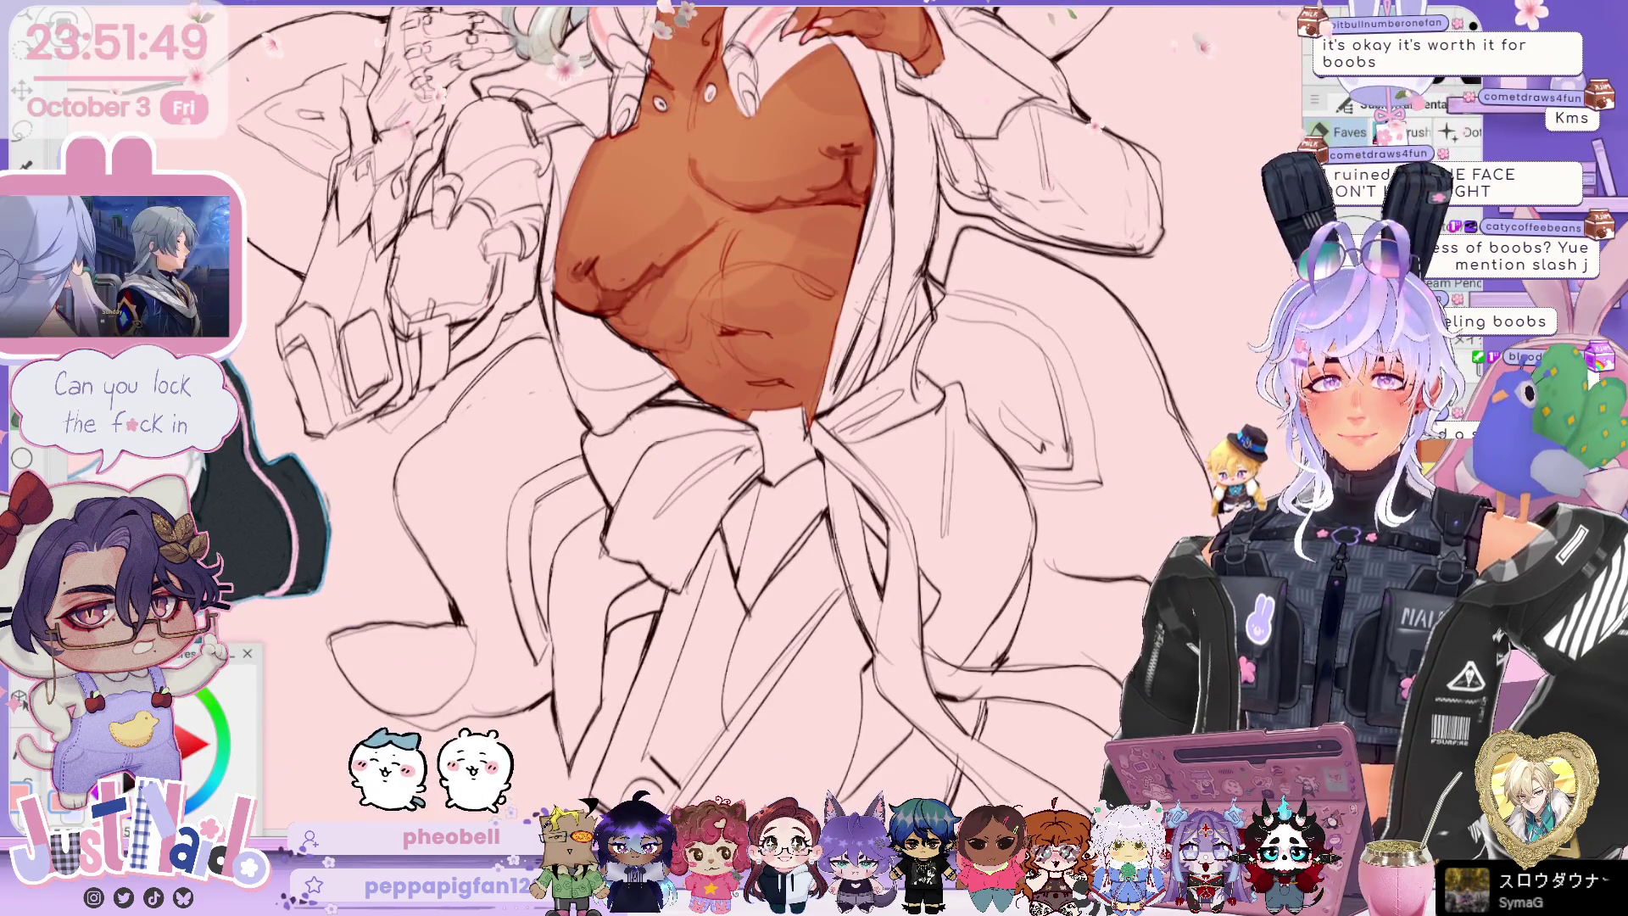
{"action": "scroll", "coordinate": [713, 415], "scroll_direction": "up", "scroll_amount": 2}
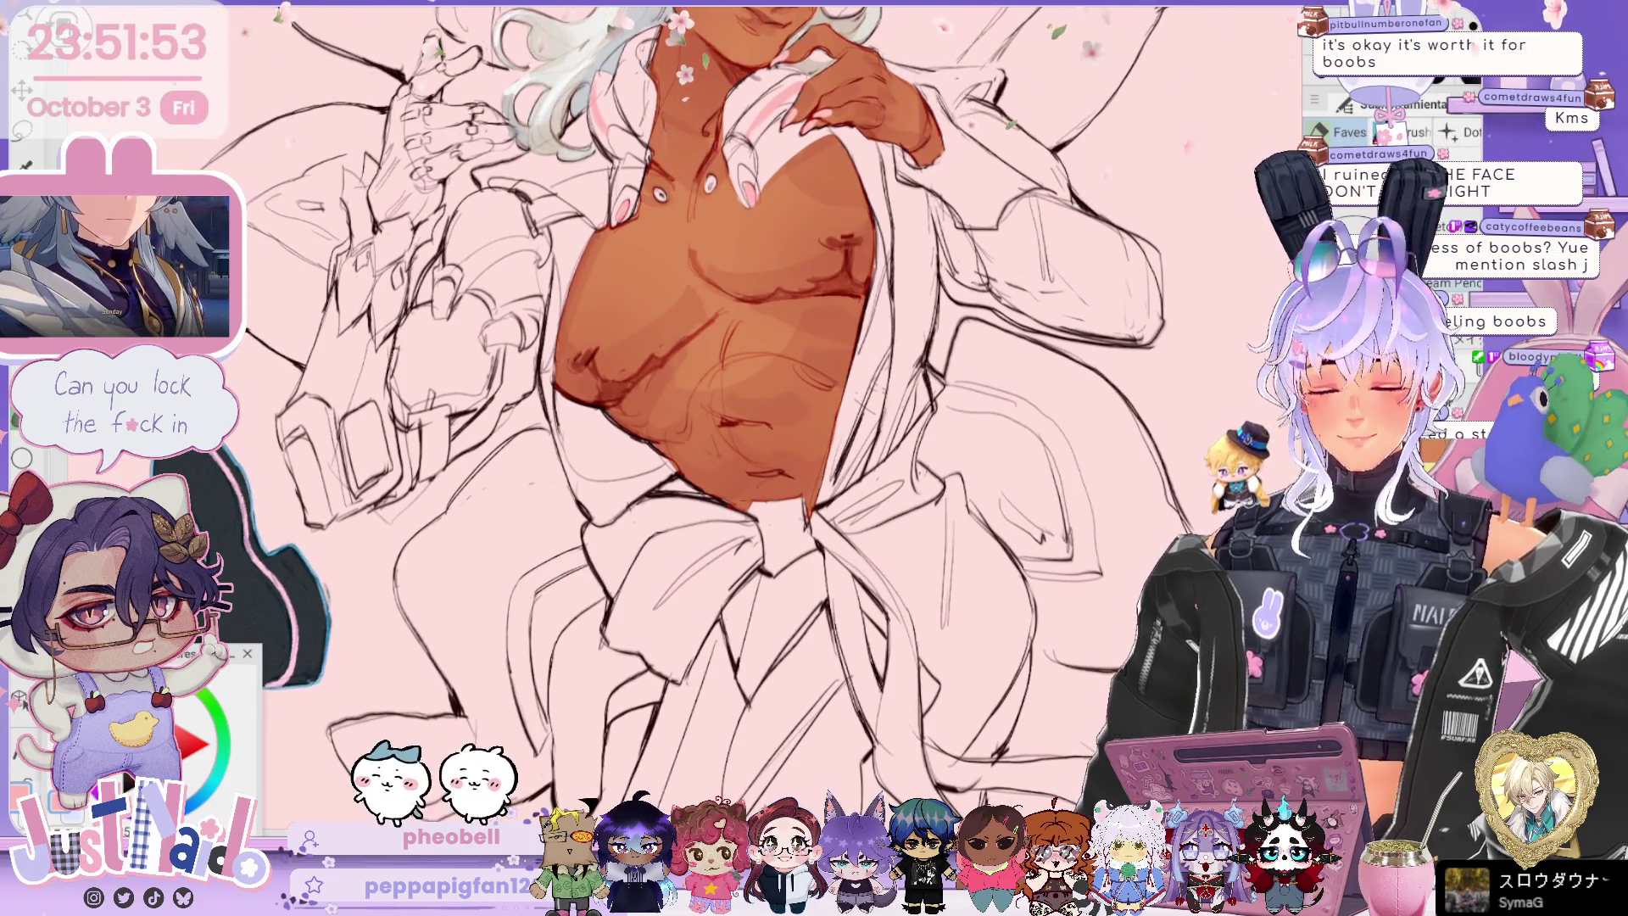
{"action": "left_click_drag", "start_coordinate": [931, 362], "coordinate": [914, 466]}
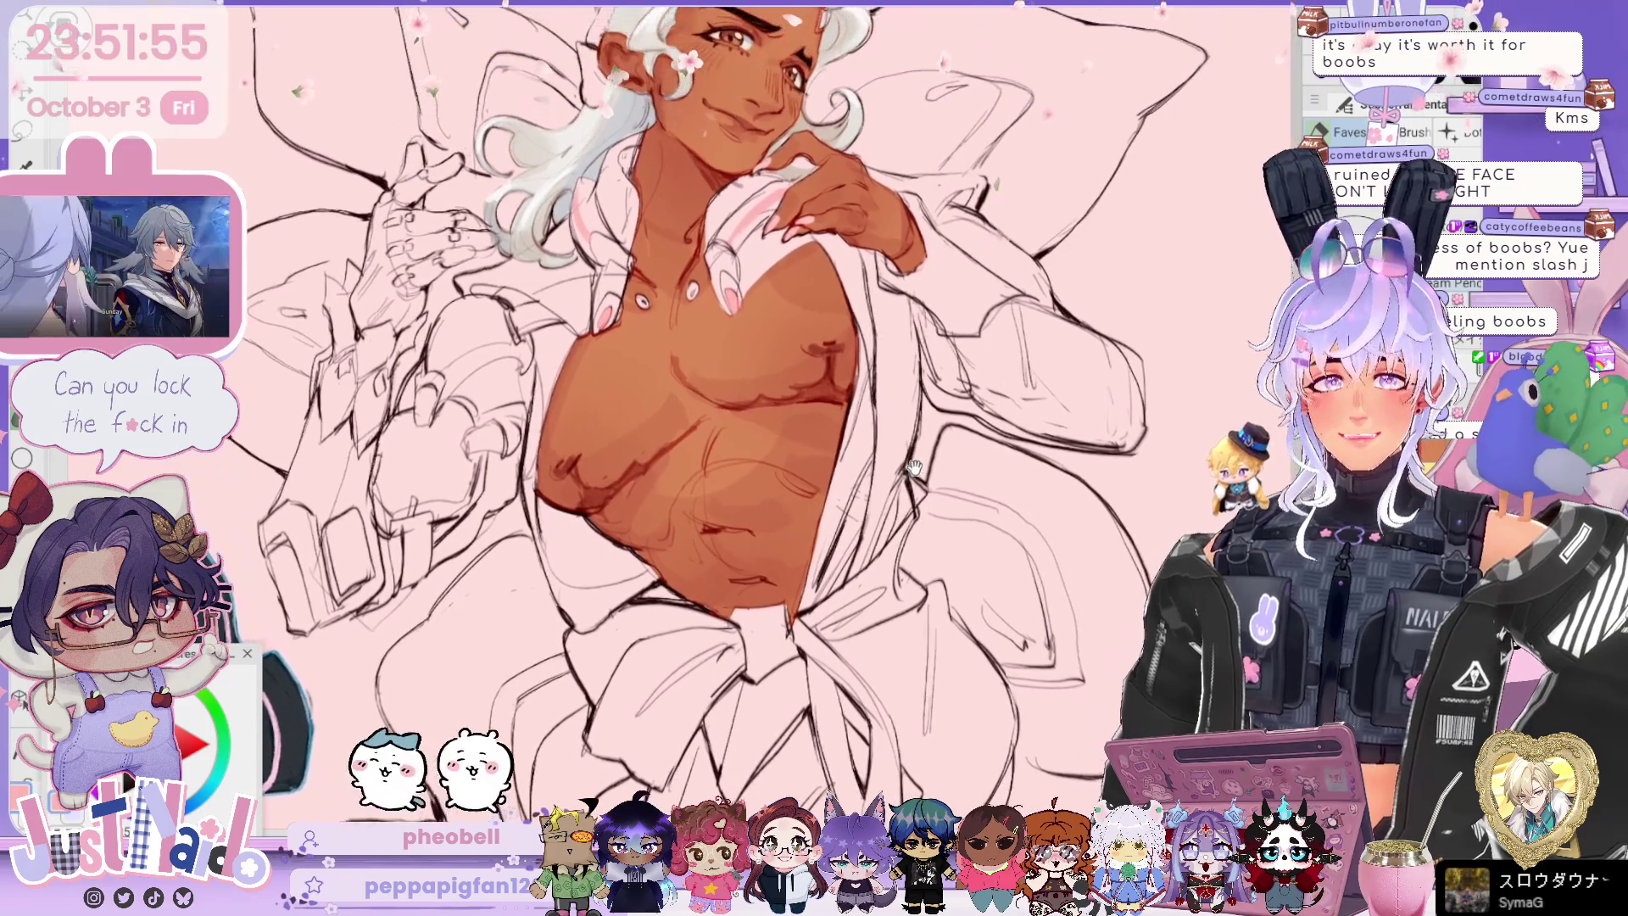
{"action": "scroll", "coordinate": [914, 466], "scroll_direction": "down", "scroll_amount": 3}
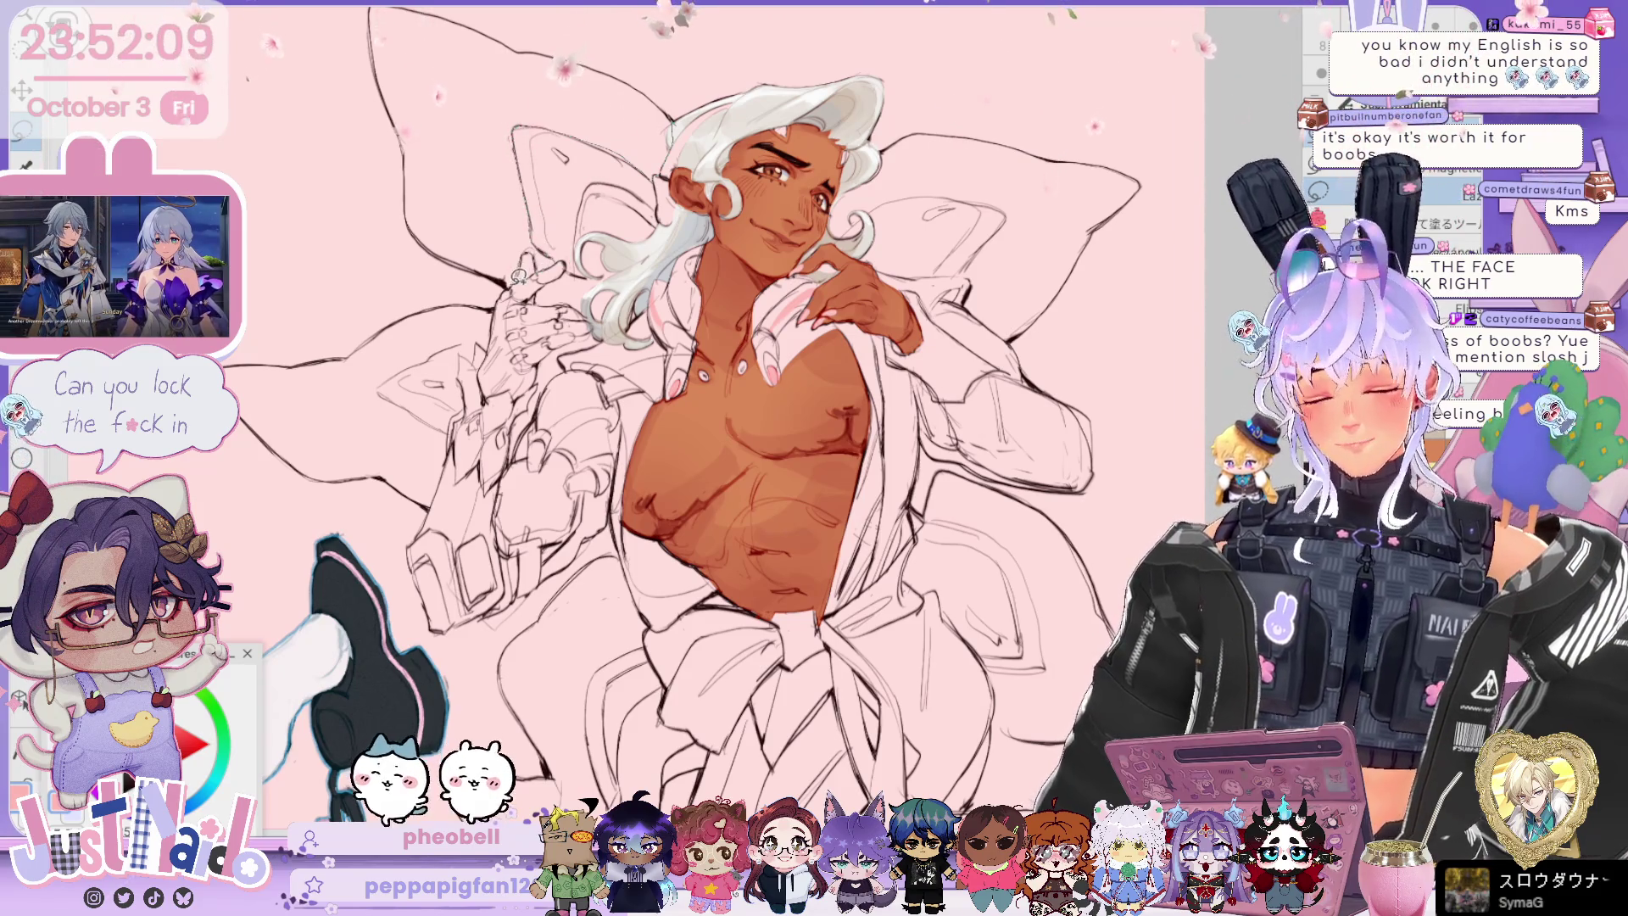
{"action": "left_click_drag", "start_coordinate": [408, 166], "coordinate": [678, 108]}
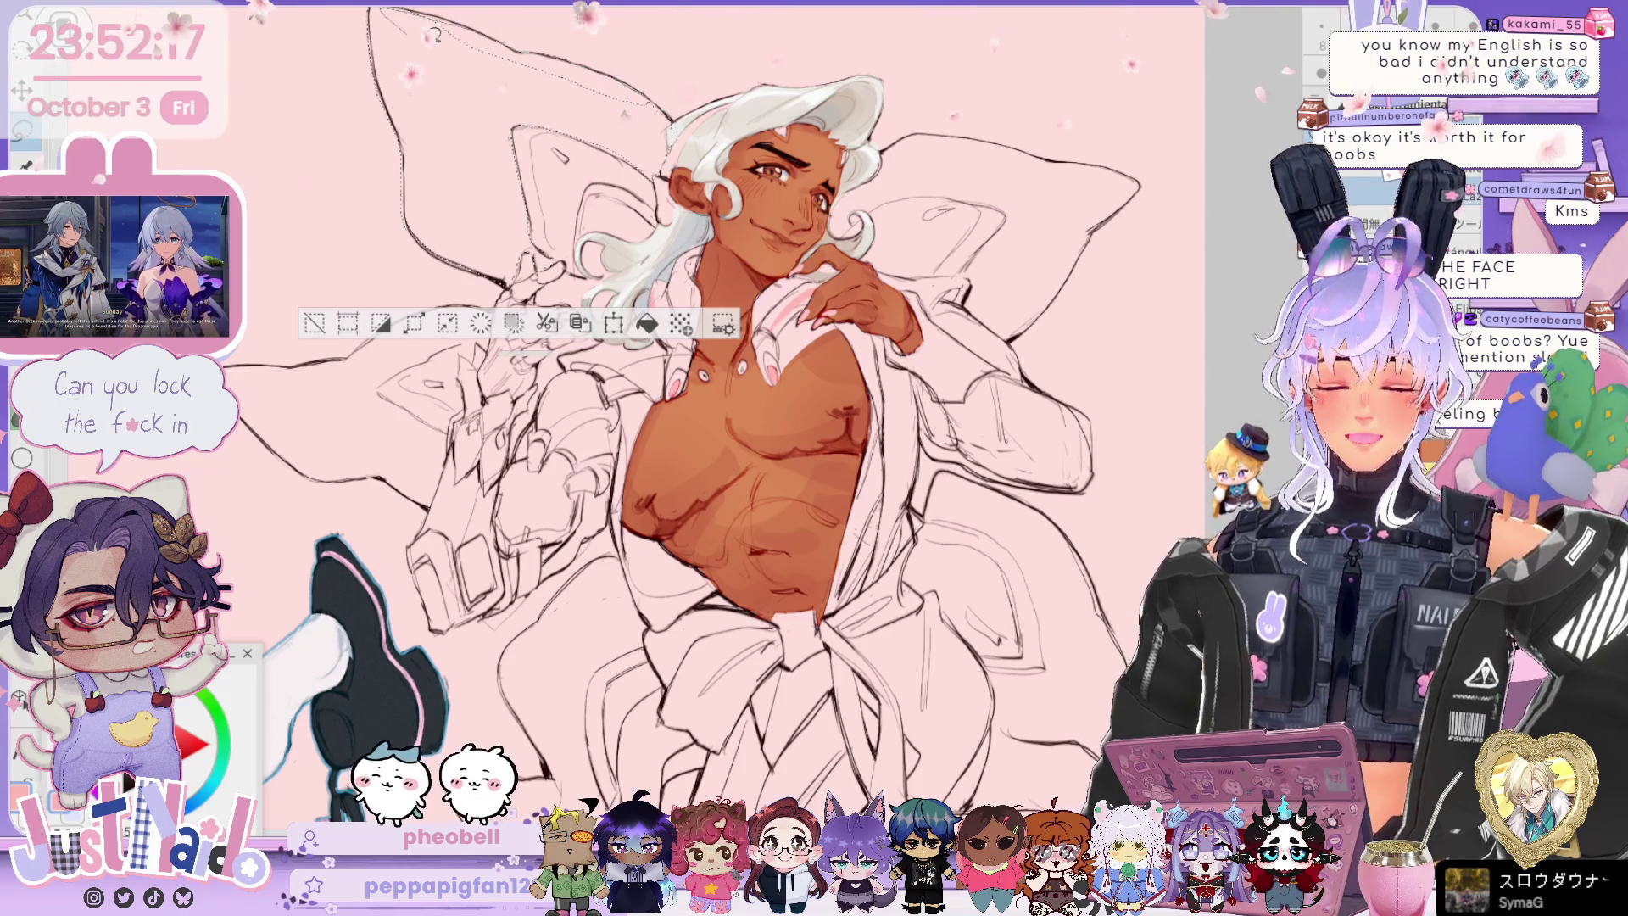
Step: Fill the upper-left wing with pink, then lasso and fill the upper-right wing
{"action": "left_click", "coordinate": [647, 323]}
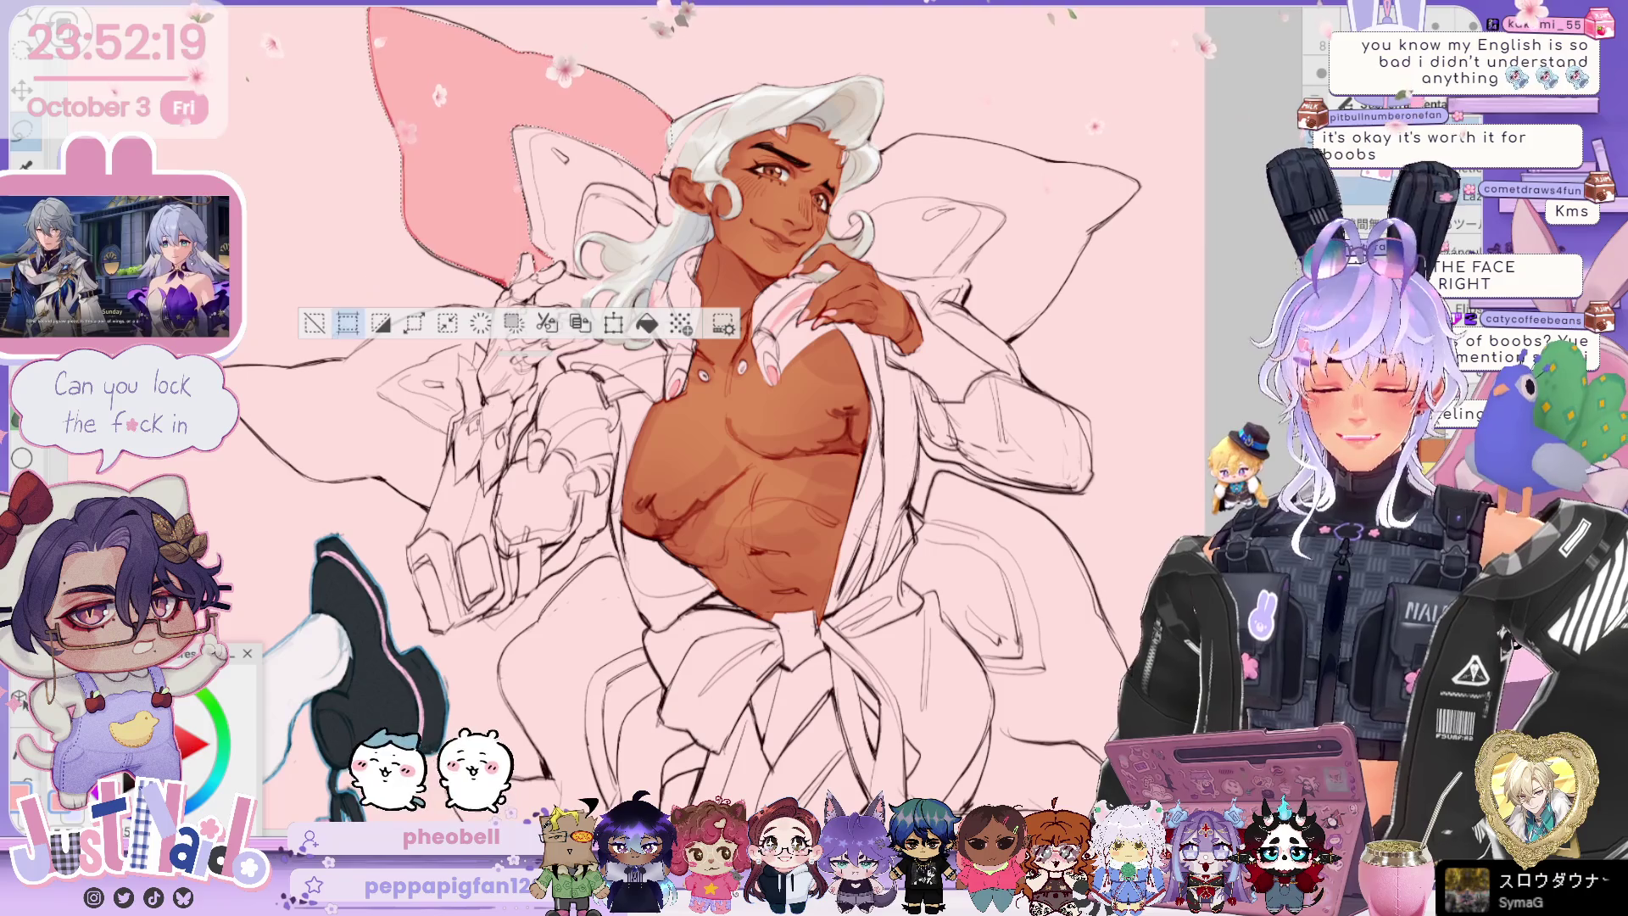
{"action": "left_click", "coordinate": [313, 323]}
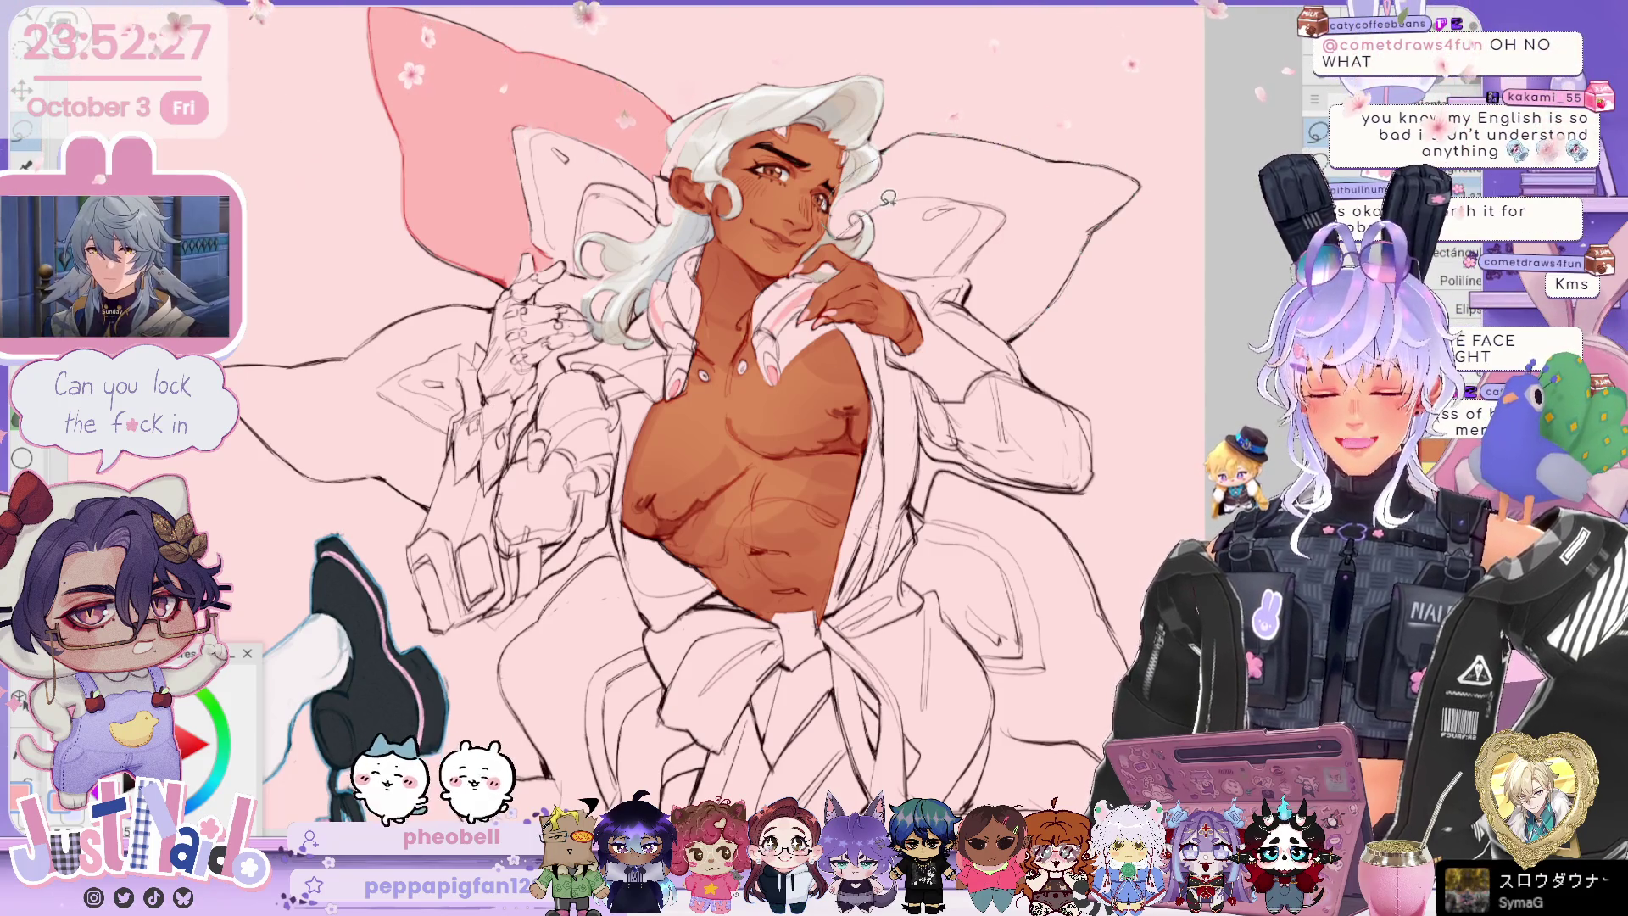
{"action": "left_click_drag", "start_coordinate": [890, 183], "coordinate": [995, 233]}
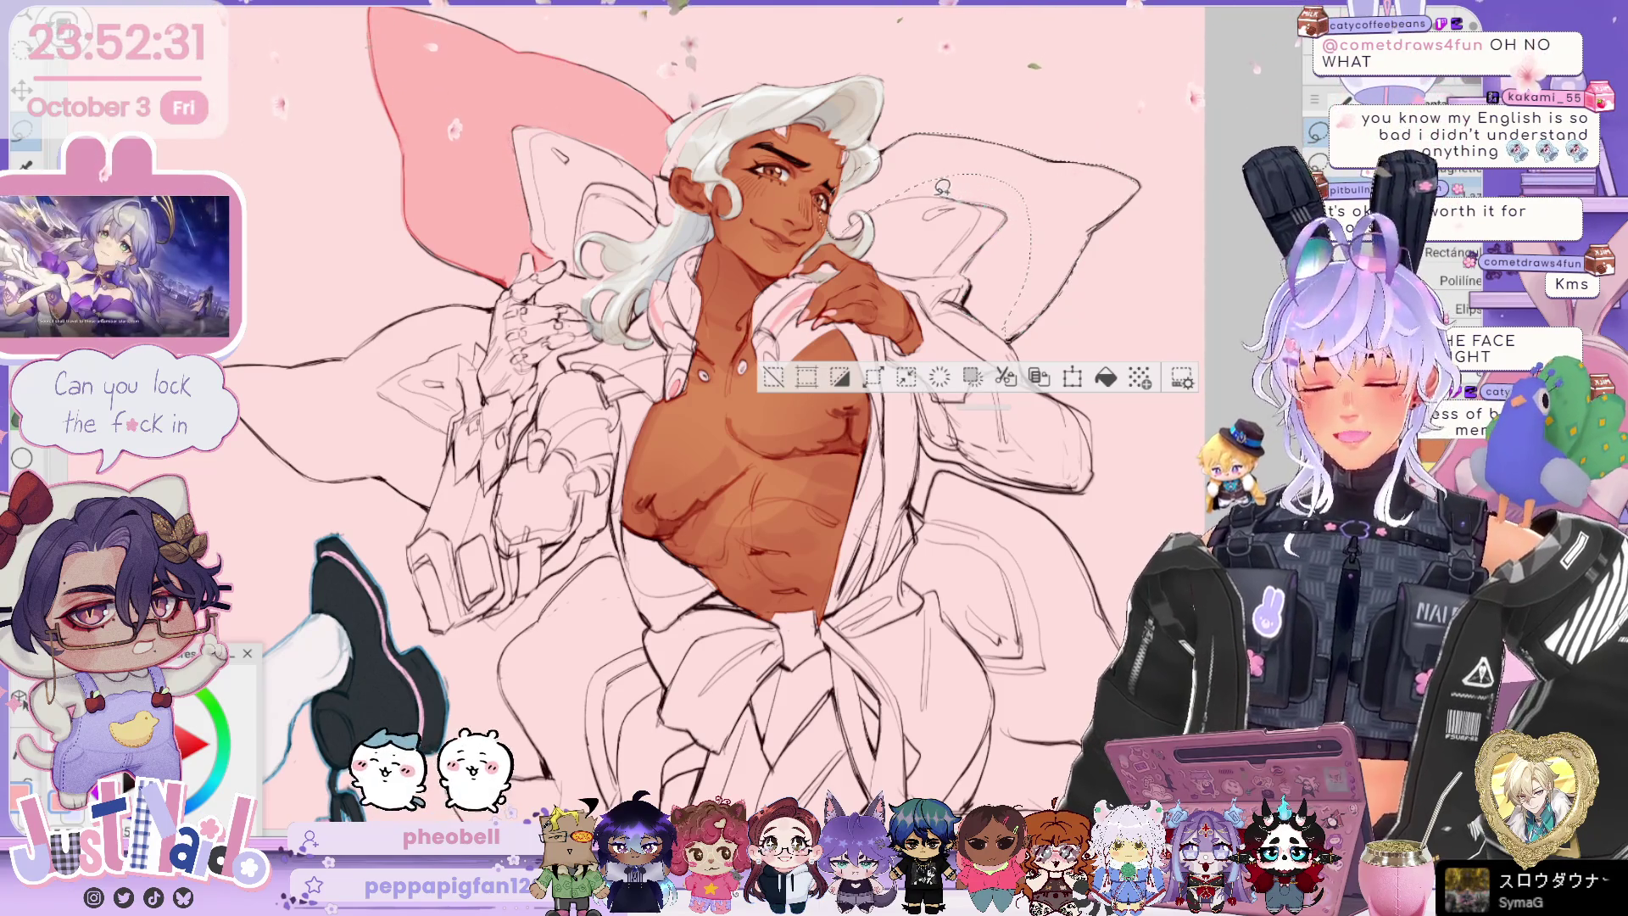
{"action": "left_click", "coordinate": [1113, 305]}
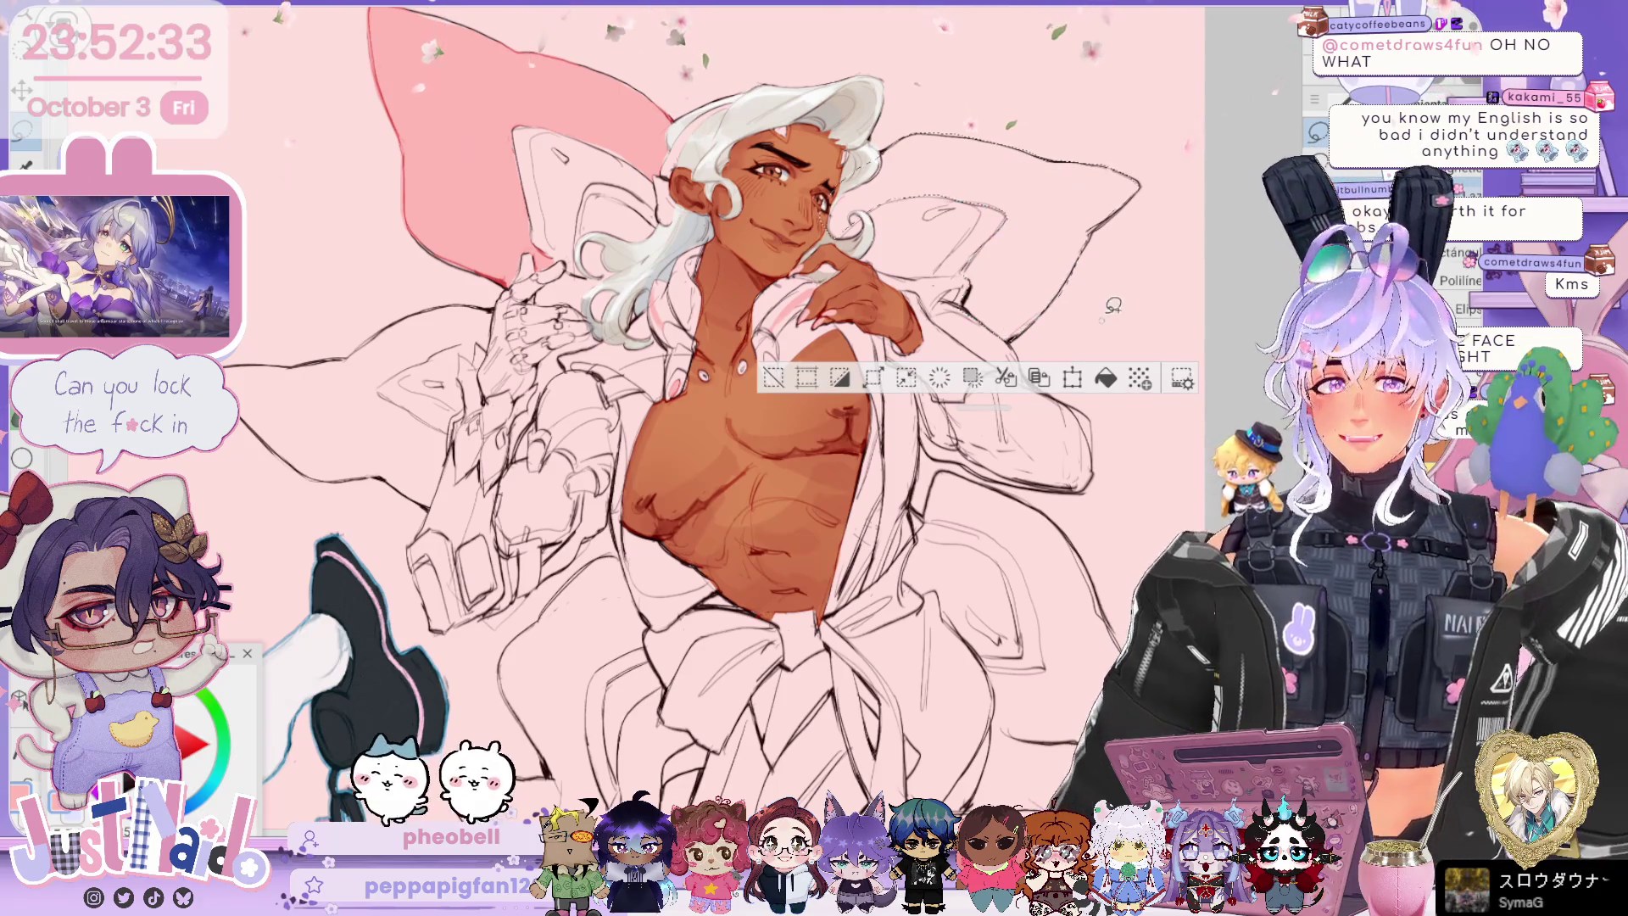
{"action": "left_click", "coordinate": [1106, 378]}
Step: Deselect, reframe the whole figure, and save the illustration with Ctrl+S
{"action": "key", "text": "ctrl+d"}
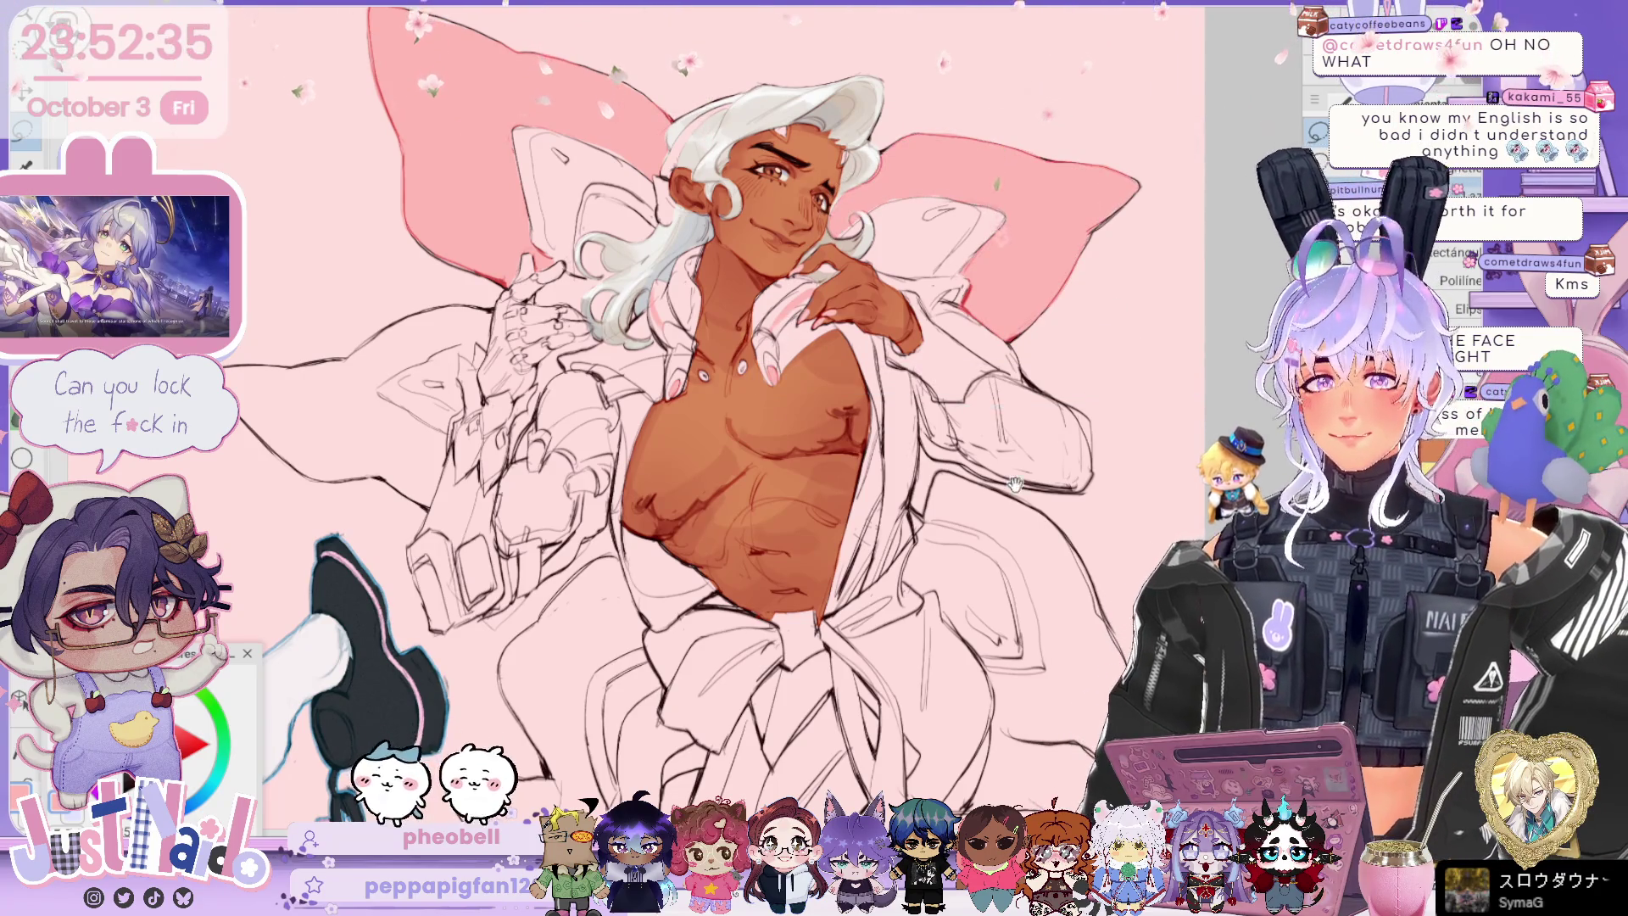
{"action": "left_click_drag", "start_coordinate": [1015, 484], "coordinate": [1023, 517]}
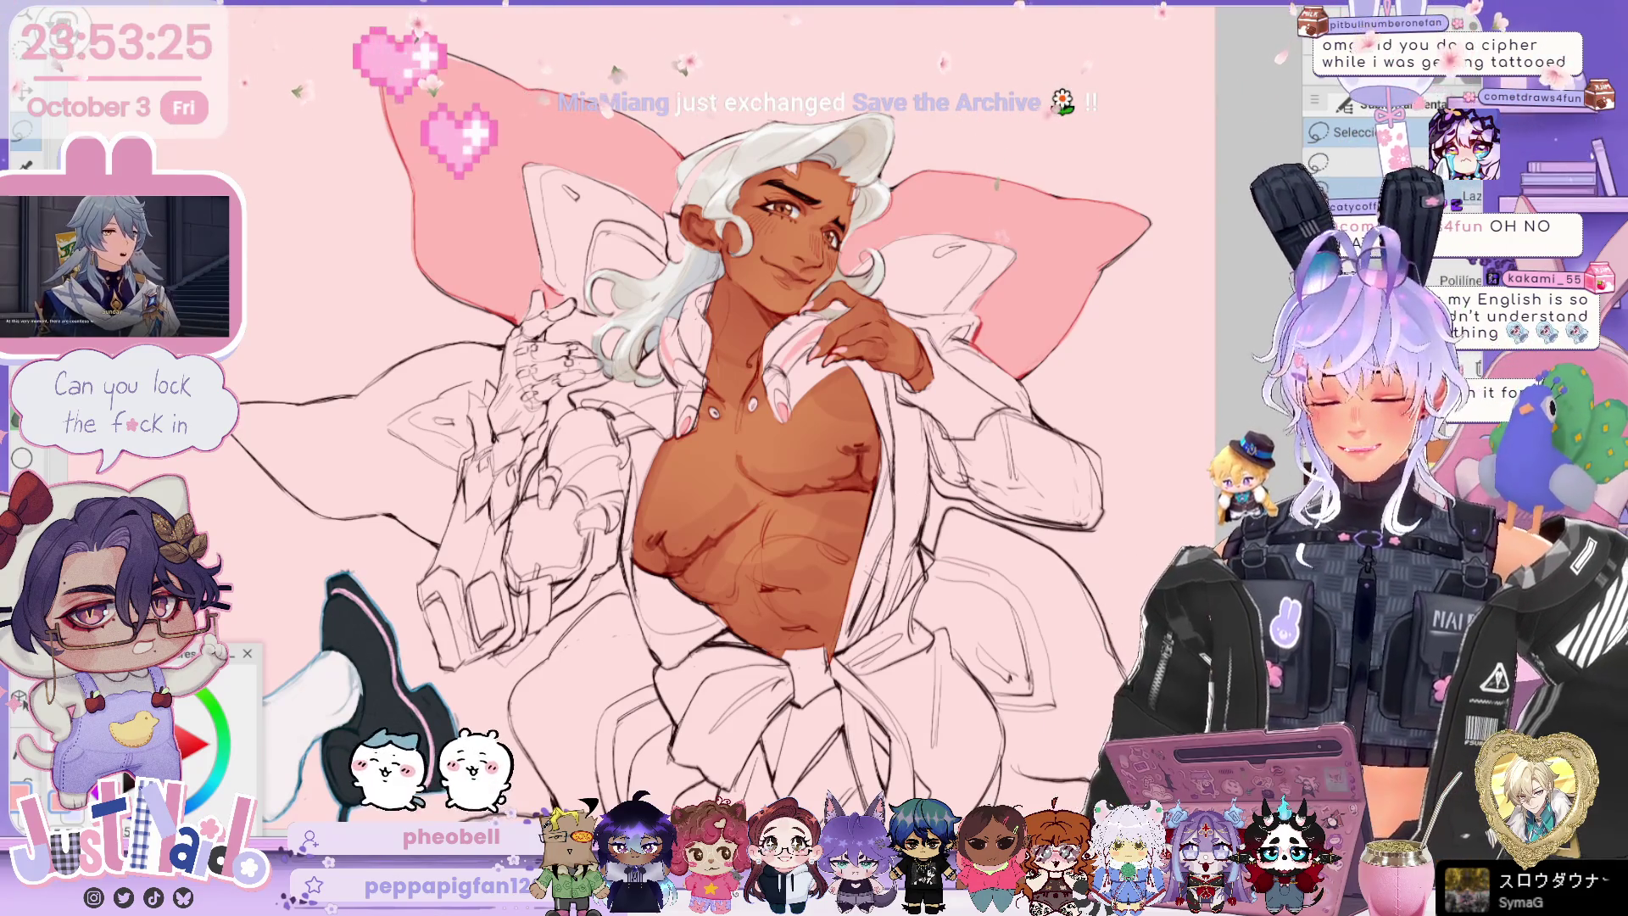
{"action": "key", "text": "ctrl+s"}
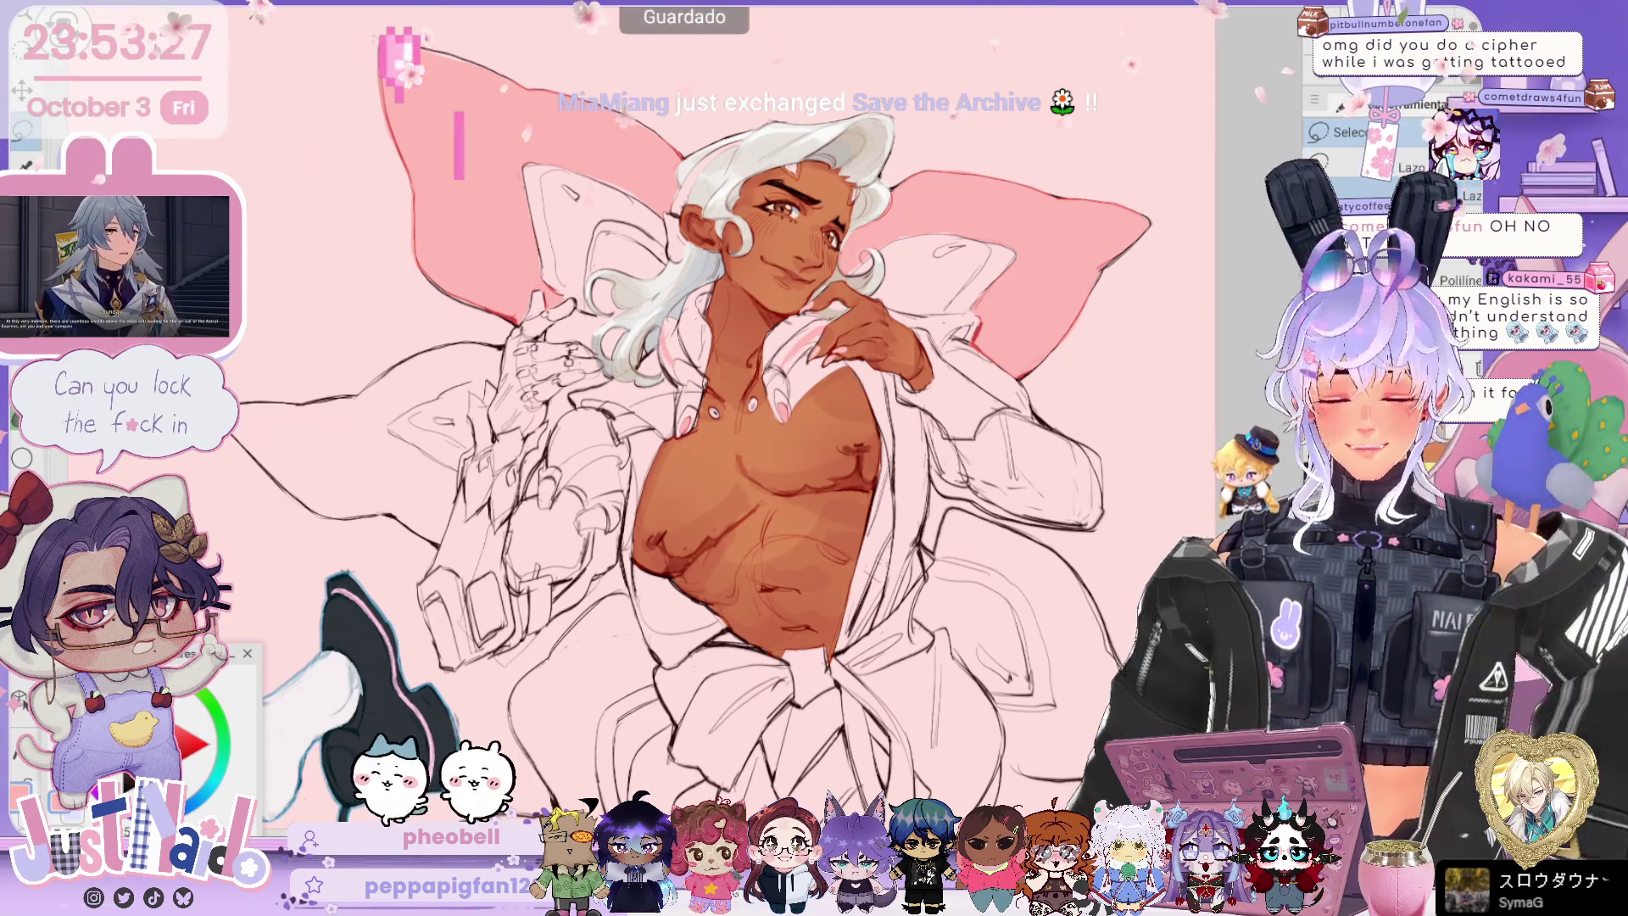
{"action": "key", "text": "ctrl+minus"}
{"action": "left_click_drag", "start_coordinate": [855, 756], "coordinate": [1050, 150]}
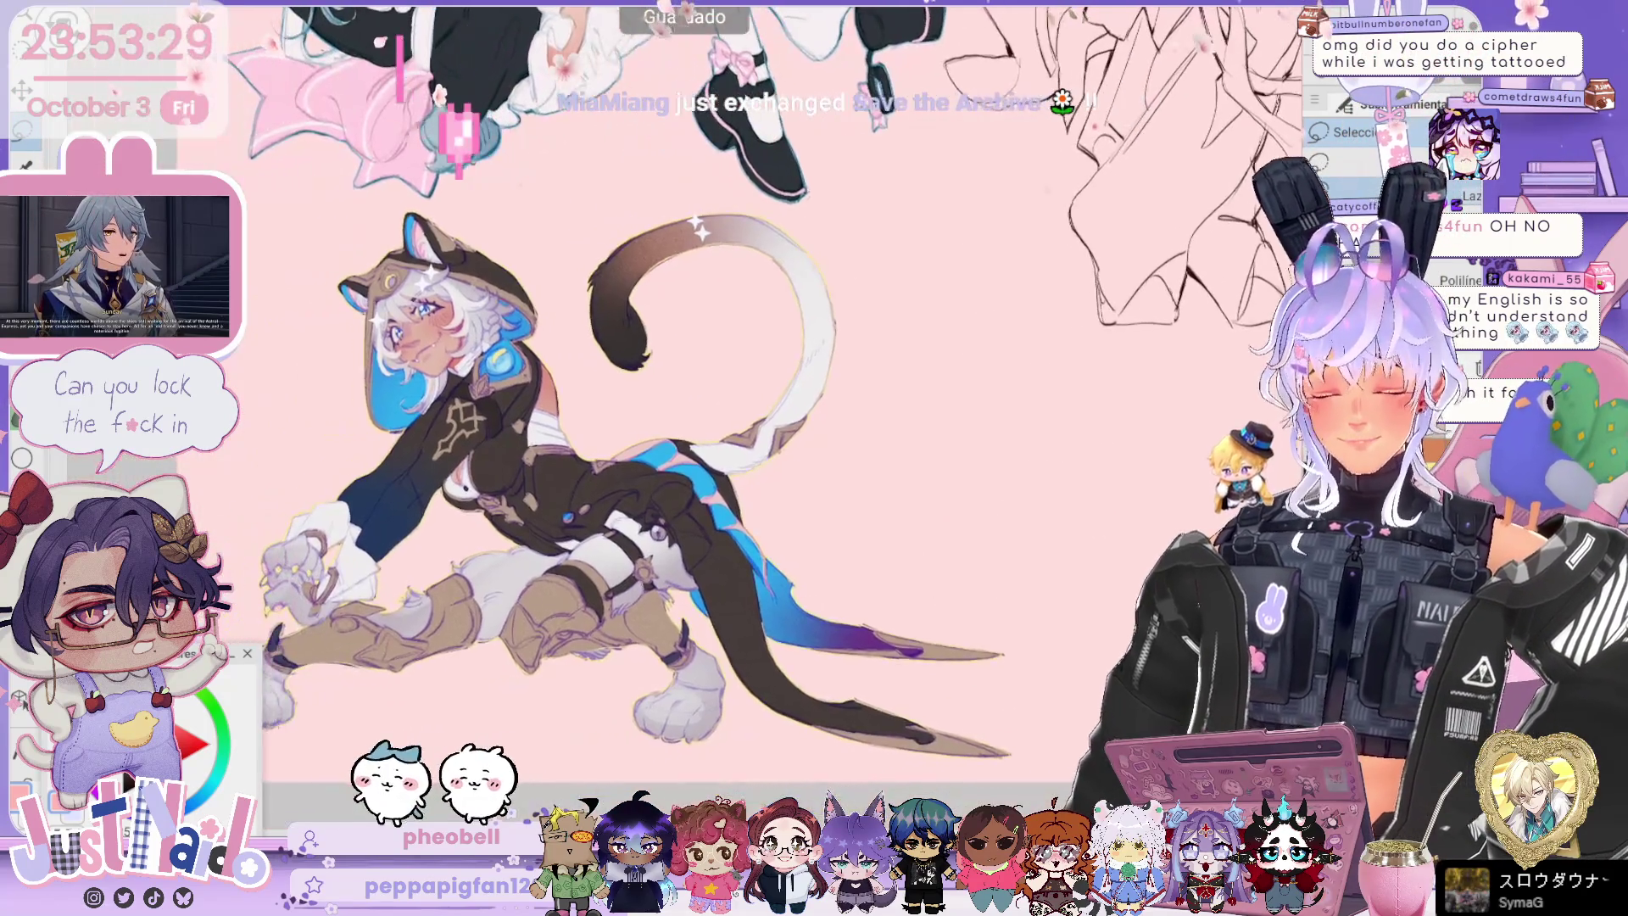
{"action": "scroll", "coordinate": [1050, 150], "scroll_direction": "up", "scroll_amount": 5}
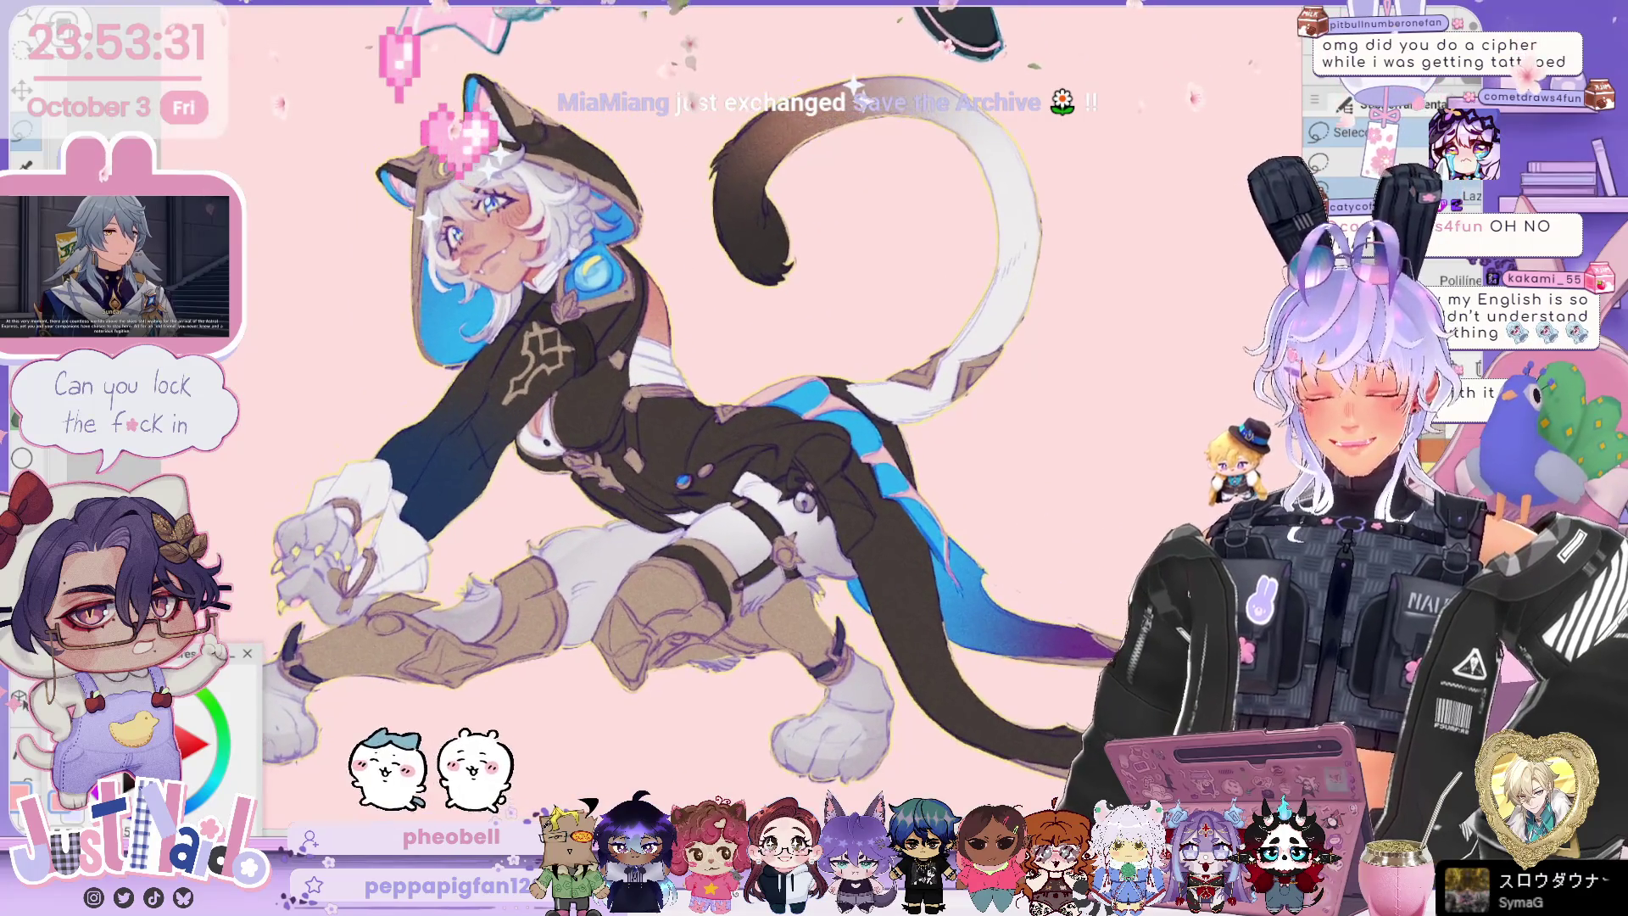
{"action": "scroll", "coordinate": [679, 424], "scroll_direction": "up", "scroll_amount": 2}
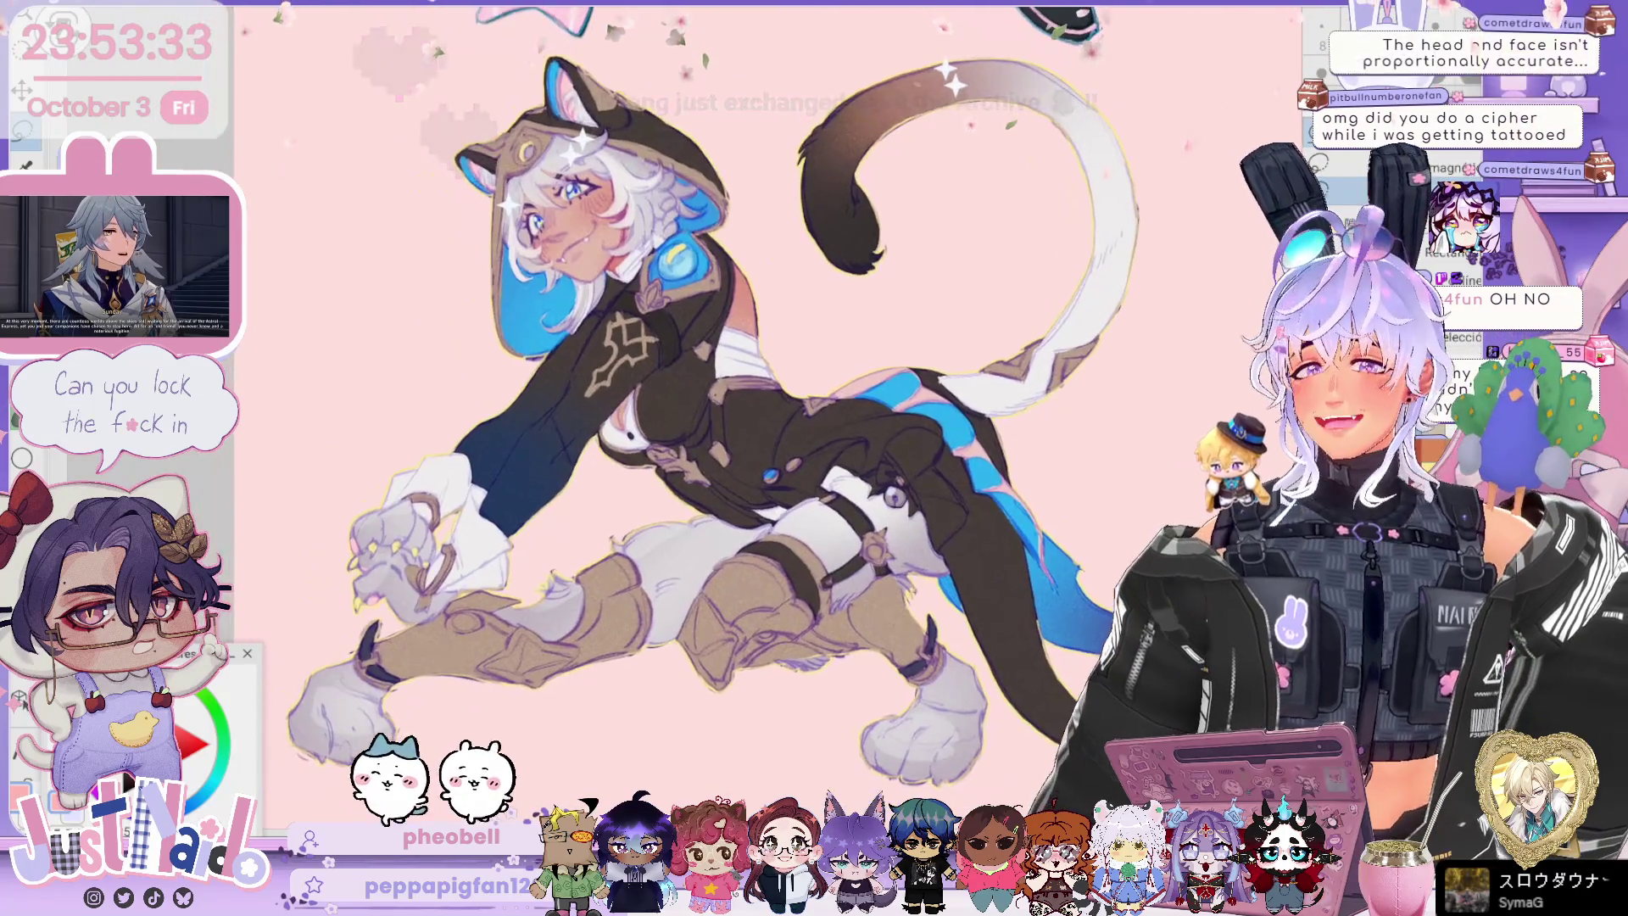
{"action": "scroll", "coordinate": [678, 423], "scroll_direction": "up", "scroll_amount": 1}
{"action": "scroll", "coordinate": [679, 424], "scroll_direction": "down", "scroll_amount": 1}
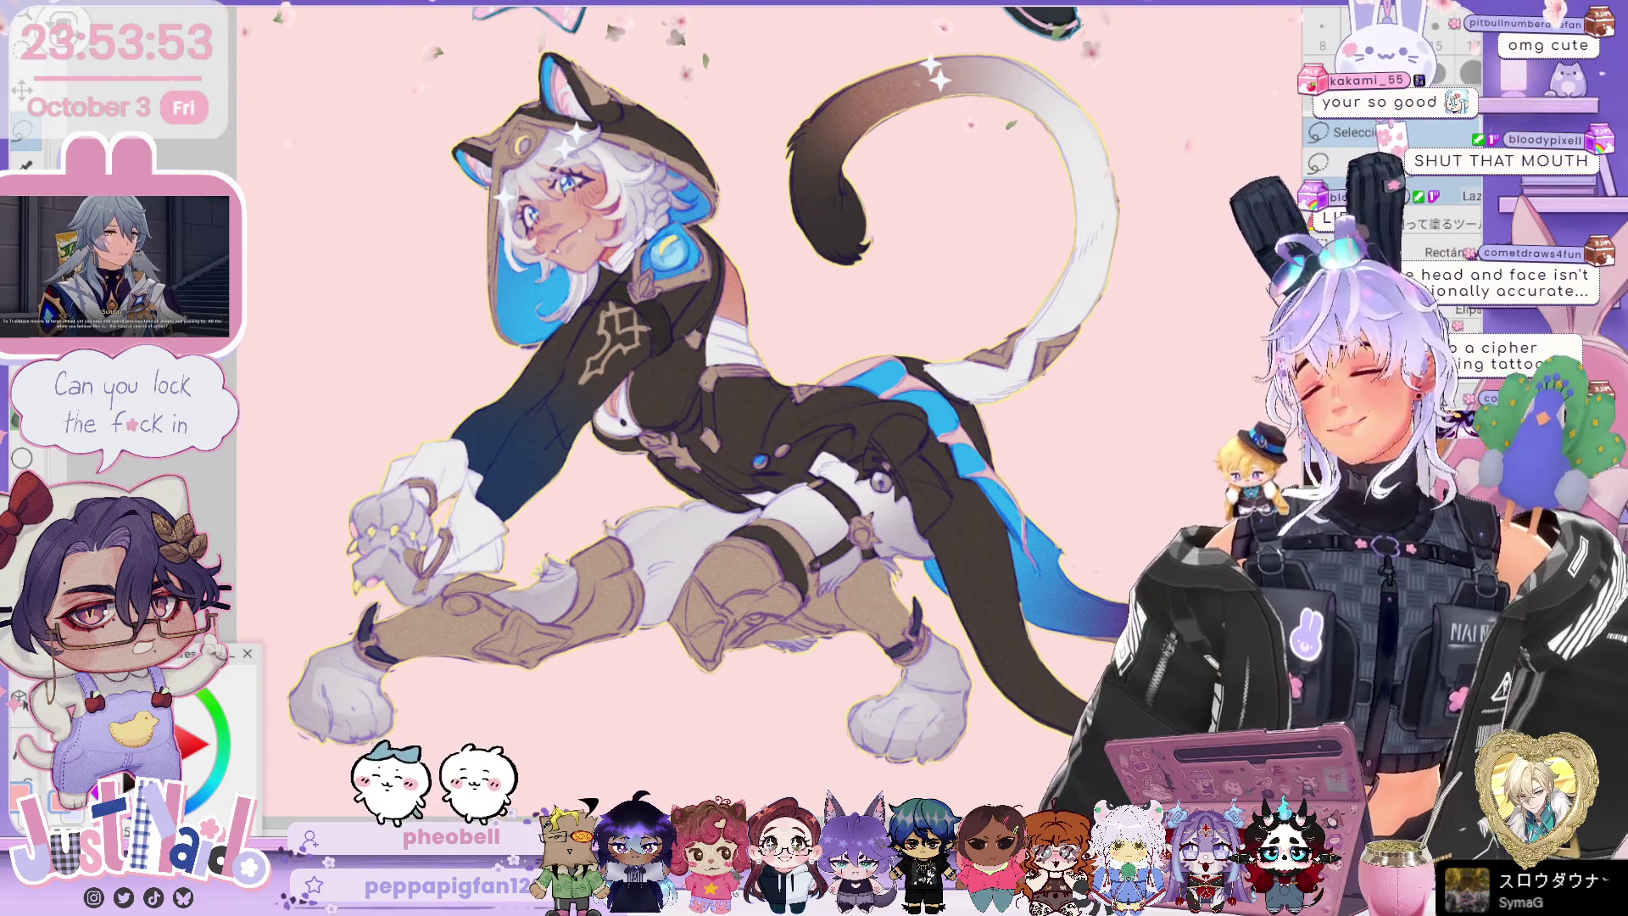
{"action": "key", "text": "ctrl+minus"}
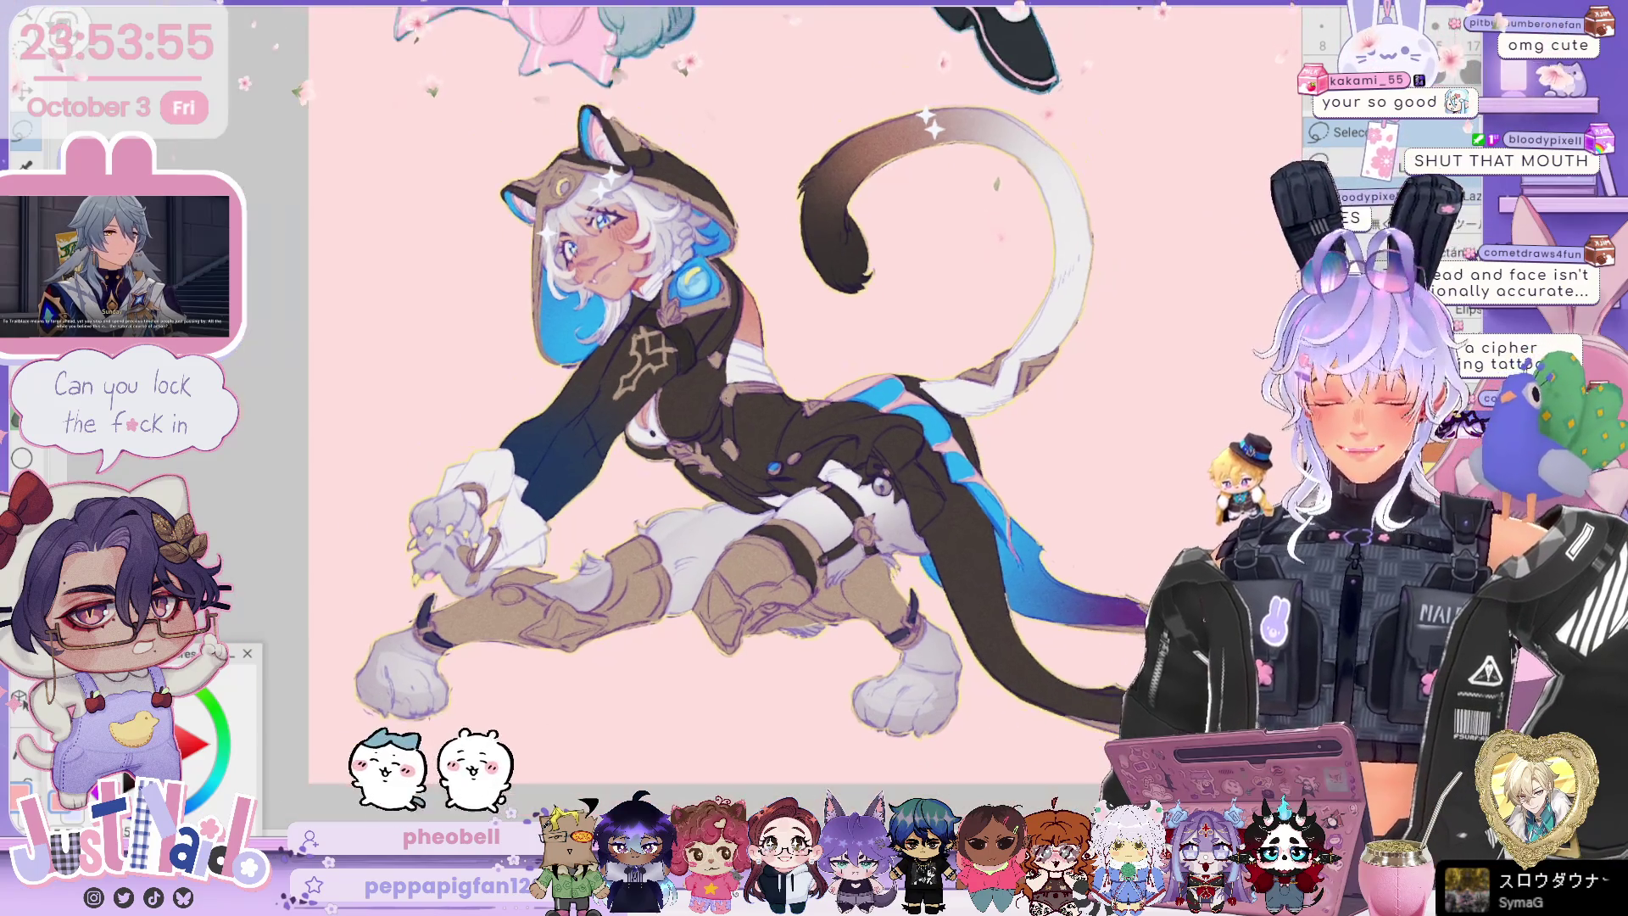
{"action": "key", "text": "ctrl+plus"}
{"action": "key", "text": "ctrl+plus"}
{"action": "key", "text": "ctrl+plus"}
{"action": "key", "text": "ctrl+plus"}
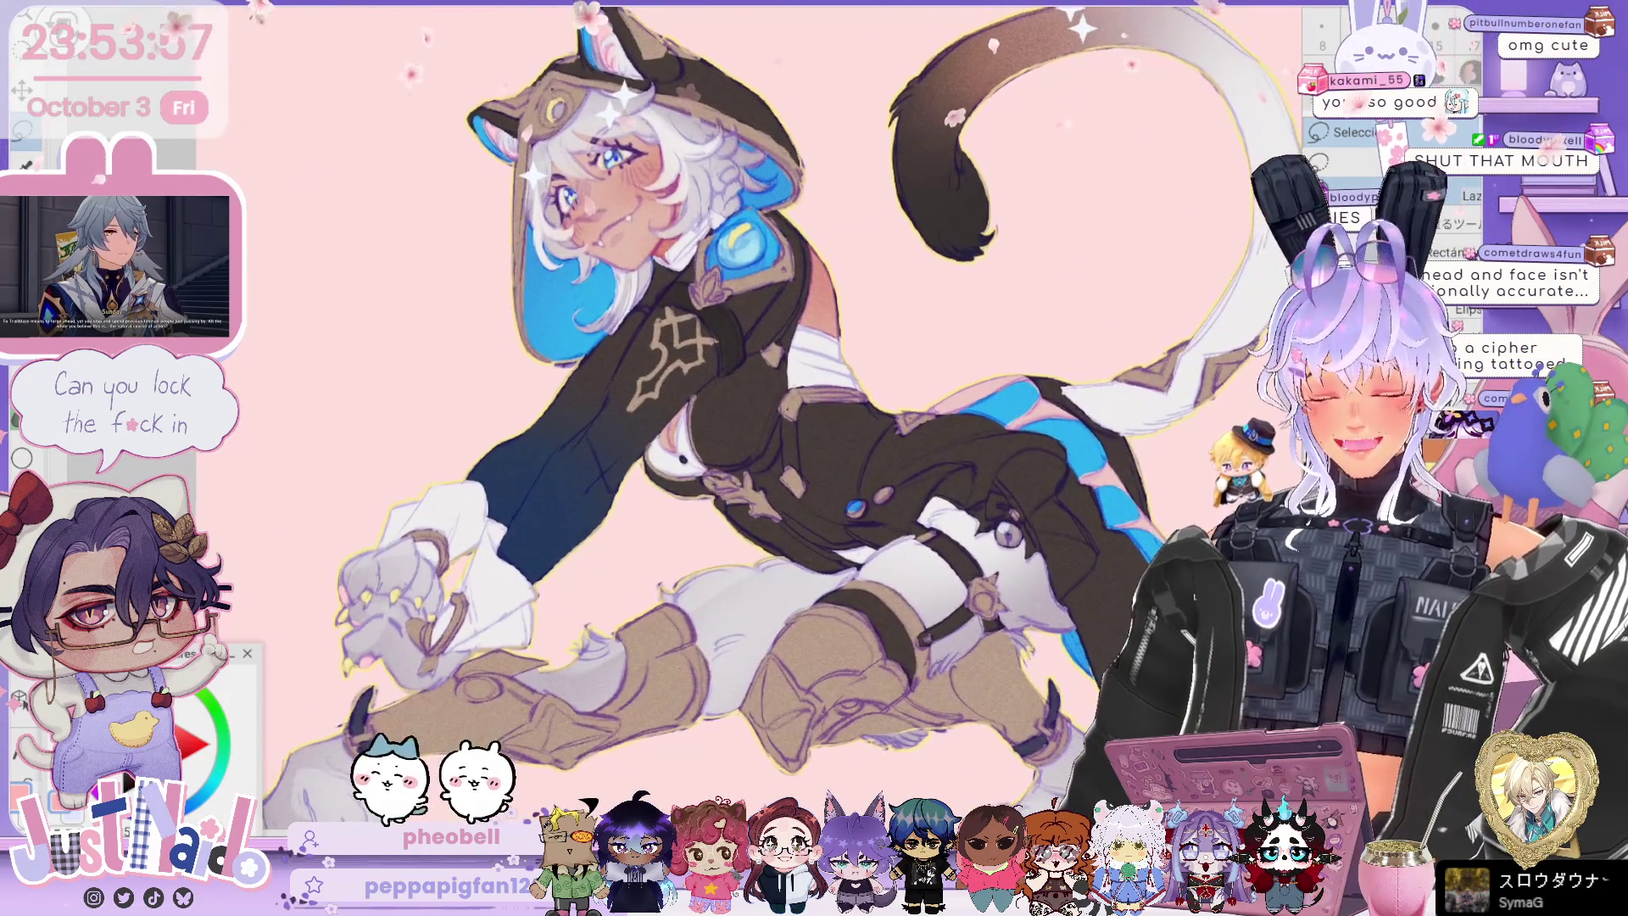
{"action": "key", "text": "ctrl+minus"}
{"action": "key", "text": "ctrl+minus"}
{"action": "key", "text": "ctrl+minus"}
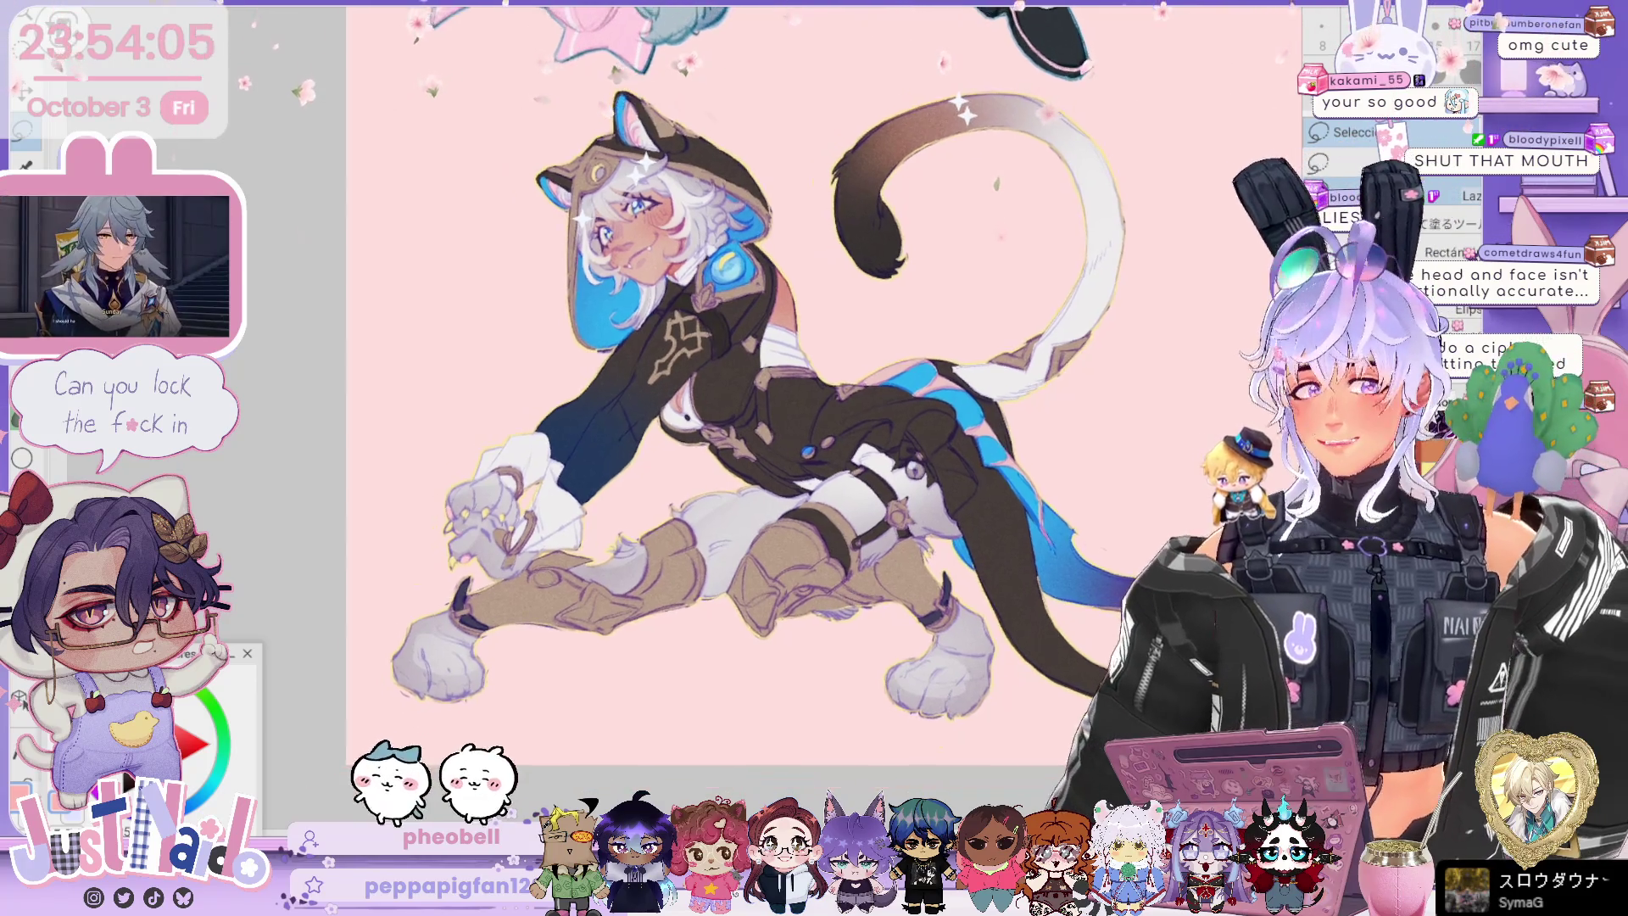
{"action": "key", "text": "ctrl+minus"}
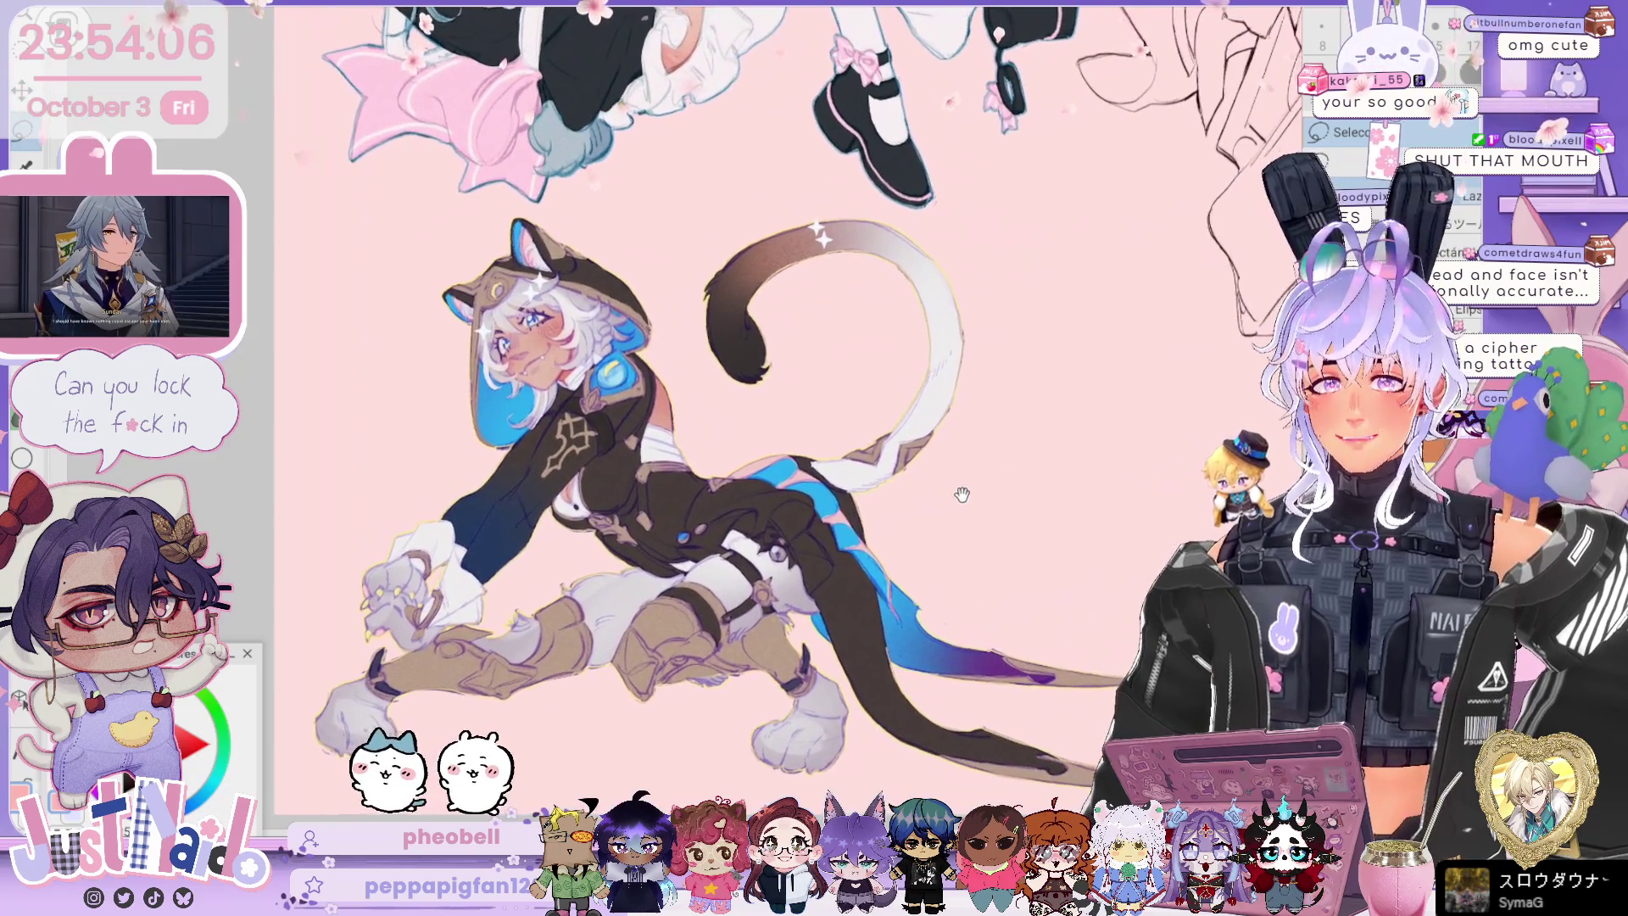
{"action": "left_click_drag", "start_coordinate": [961, 494], "coordinate": [893, 503]}
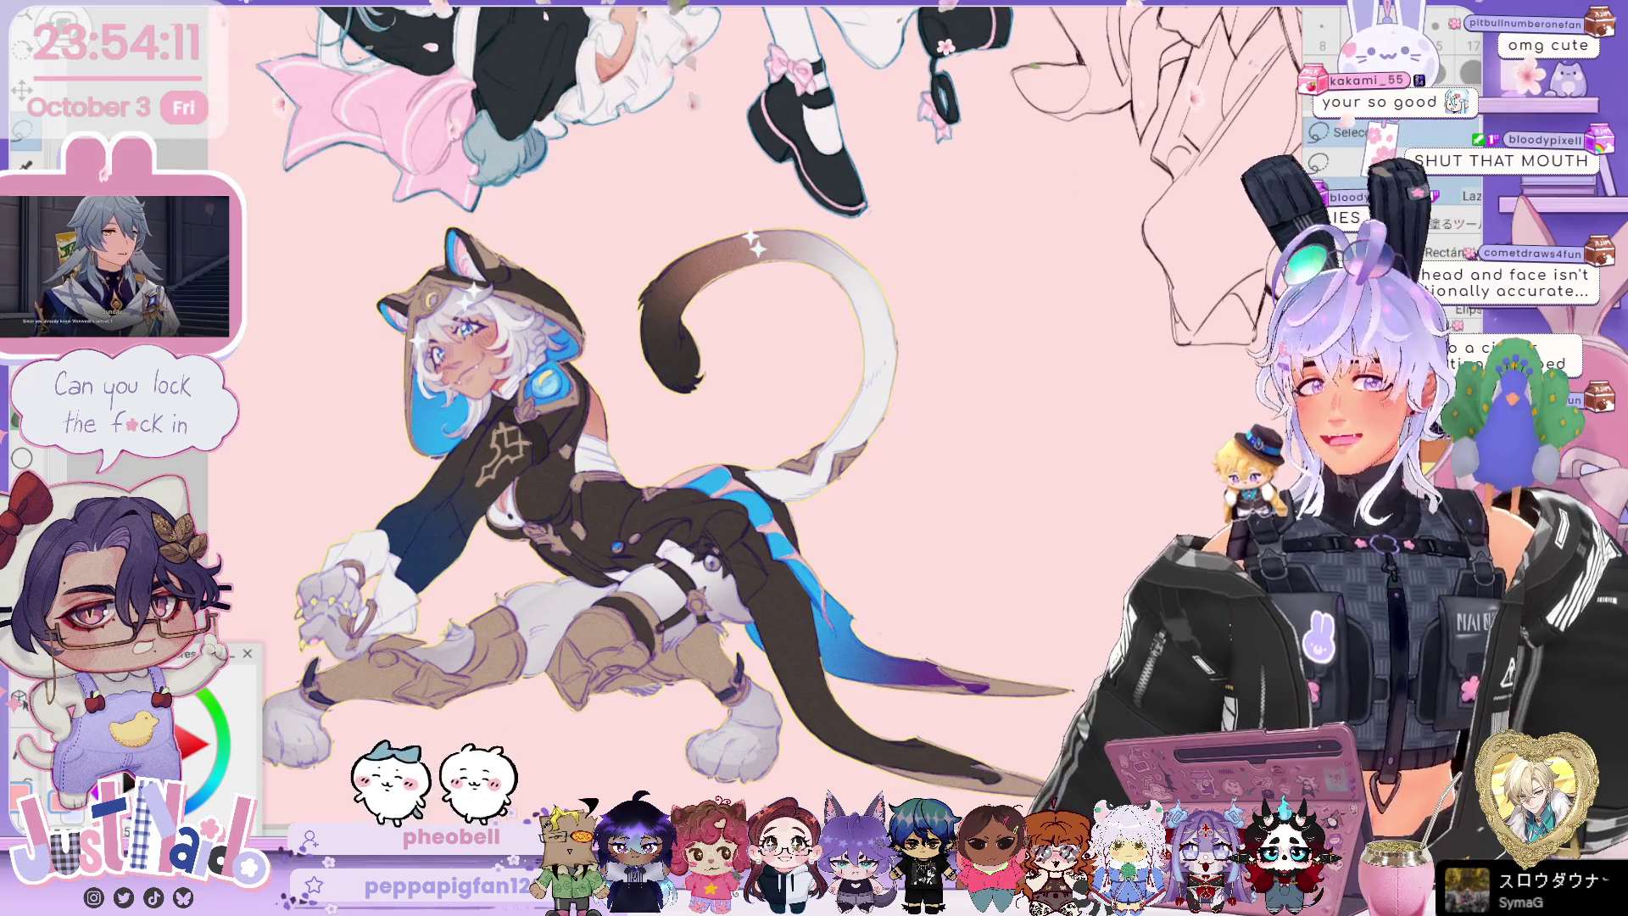
Step: Pan over to the white-haired man's illustration and zoom in on his chest and jacket
{"action": "mouse_move", "coordinate": [1097, 345]}
{"action": "left_mouse_down"}
{"action": "mouse_move", "coordinate": [953, 452]}
{"action": "mouse_move", "coordinate": [673, 850]}
{"action": "left_mouse_up"}
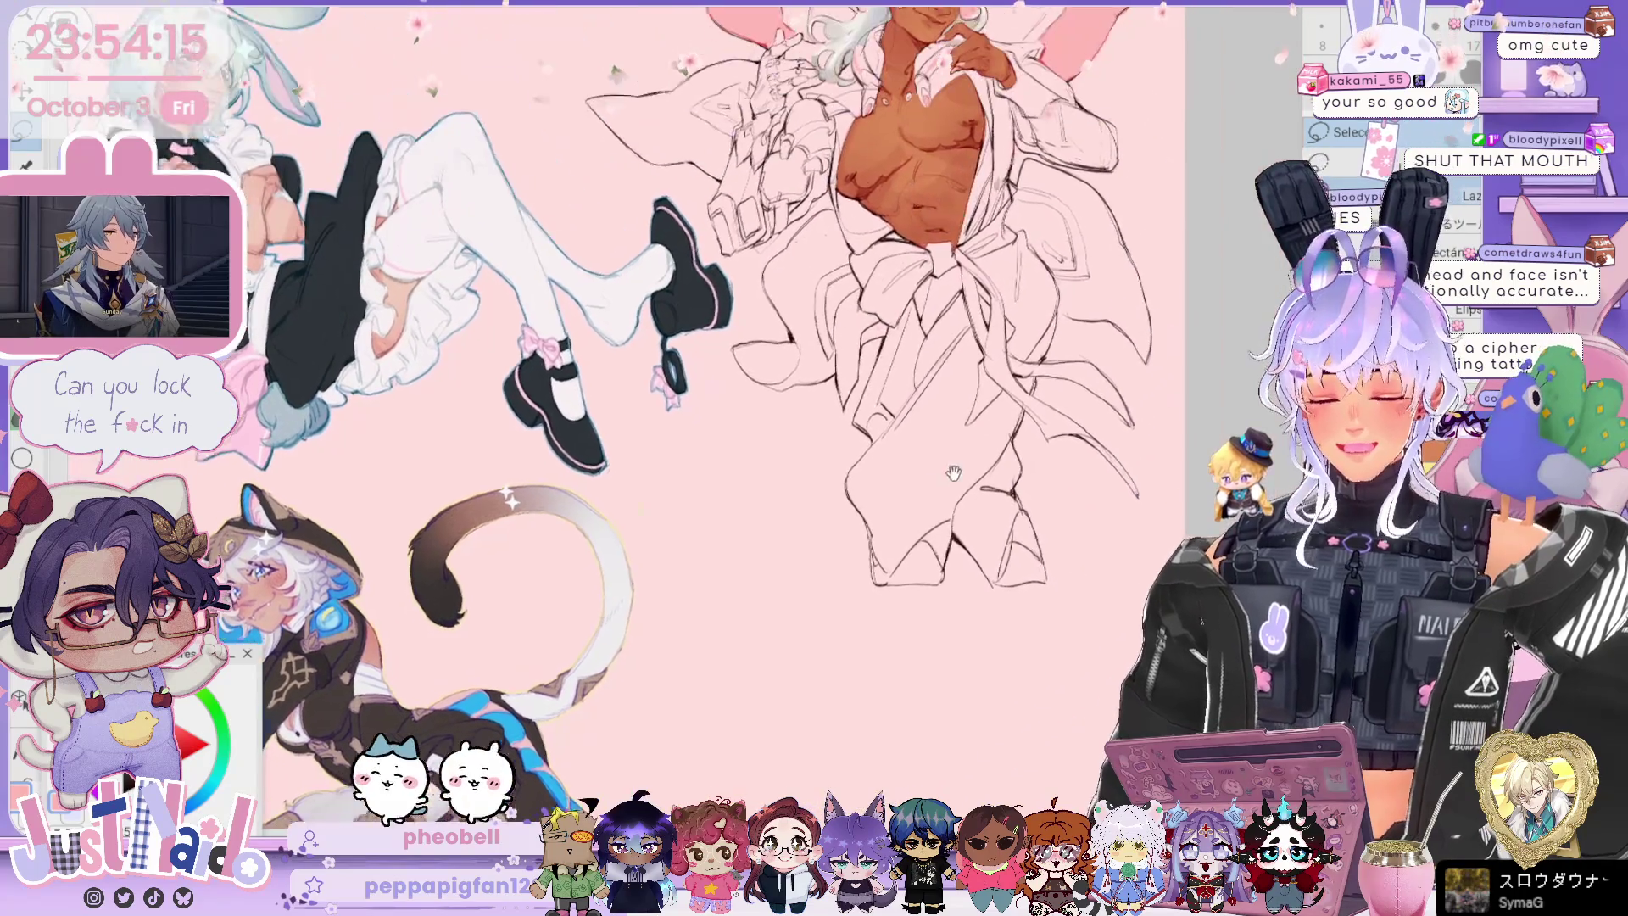
{"action": "scroll", "coordinate": [738, 297], "scroll_direction": "up", "scroll_amount": 4}
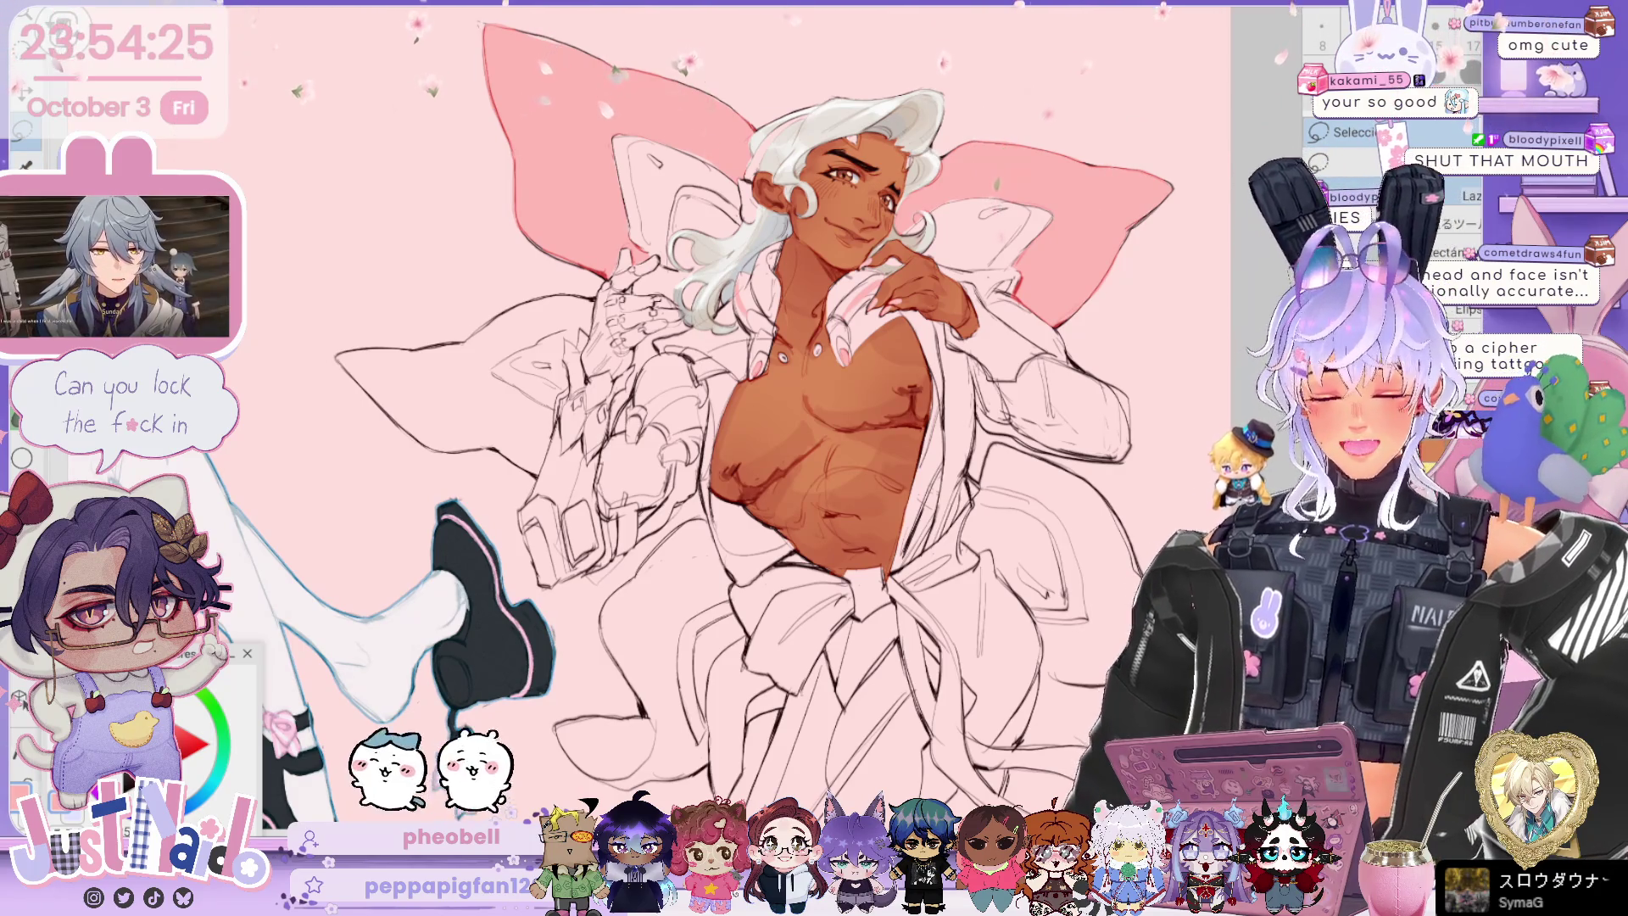
{"action": "scroll", "coordinate": [1012, 355], "scroll_direction": "up", "scroll_amount": 2}
{"action": "left_click_drag", "start_coordinate": [1204, 526], "coordinate": [937, 281]}
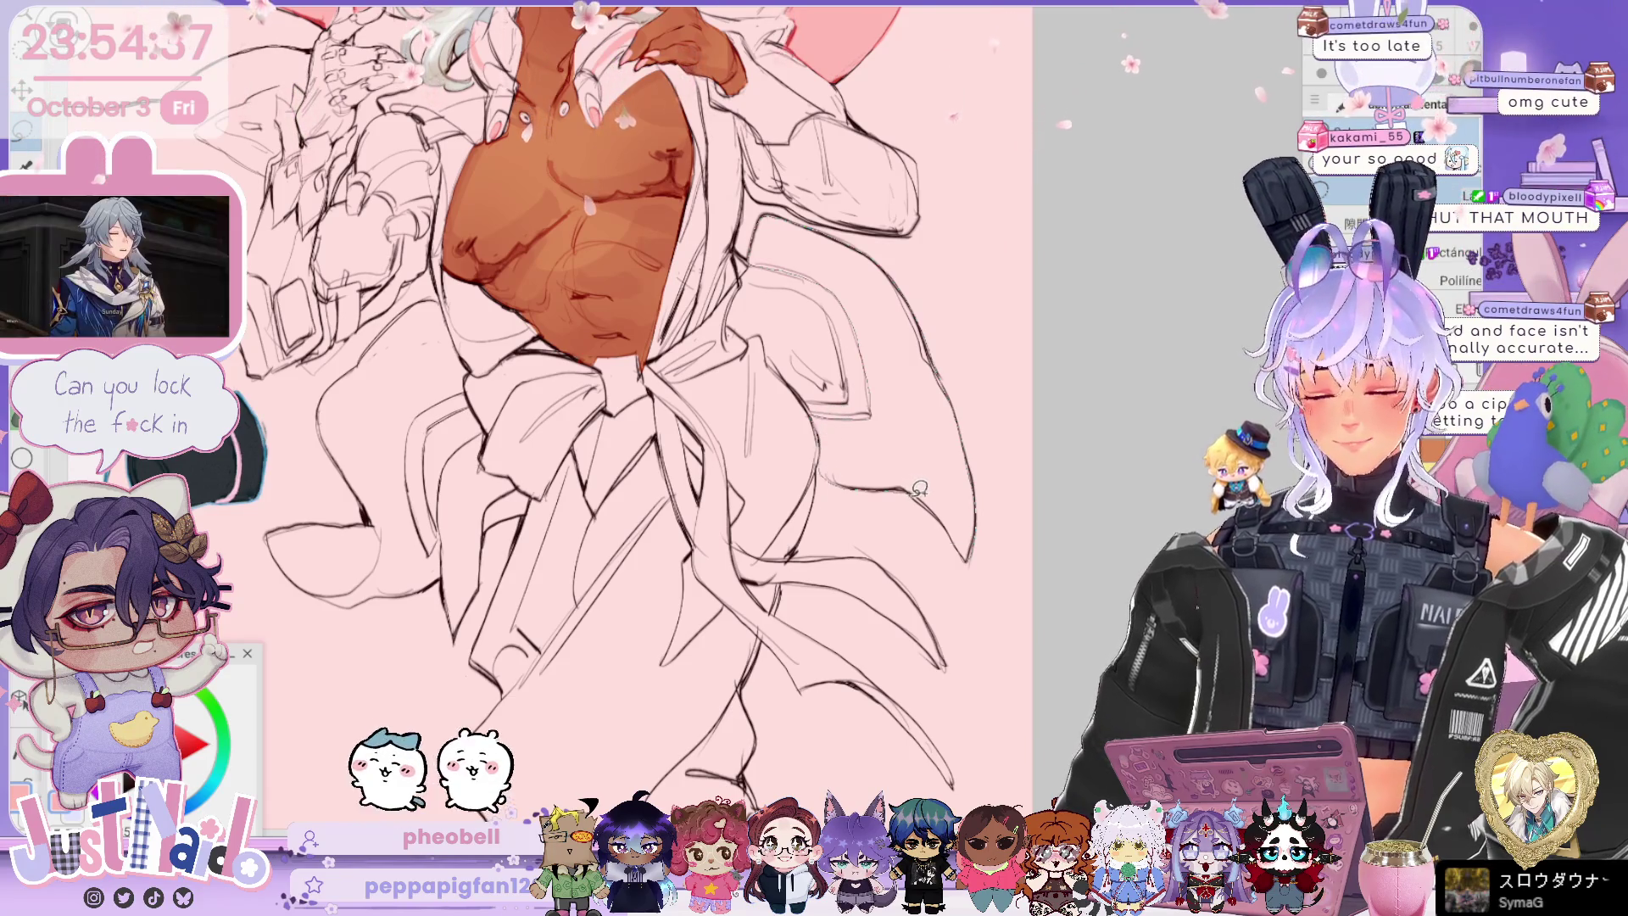
Step: Pan to the man's left side and lasso the empty area beside it
{"action": "left_click_drag", "start_coordinate": [486, 236], "coordinate": [681, 202]}
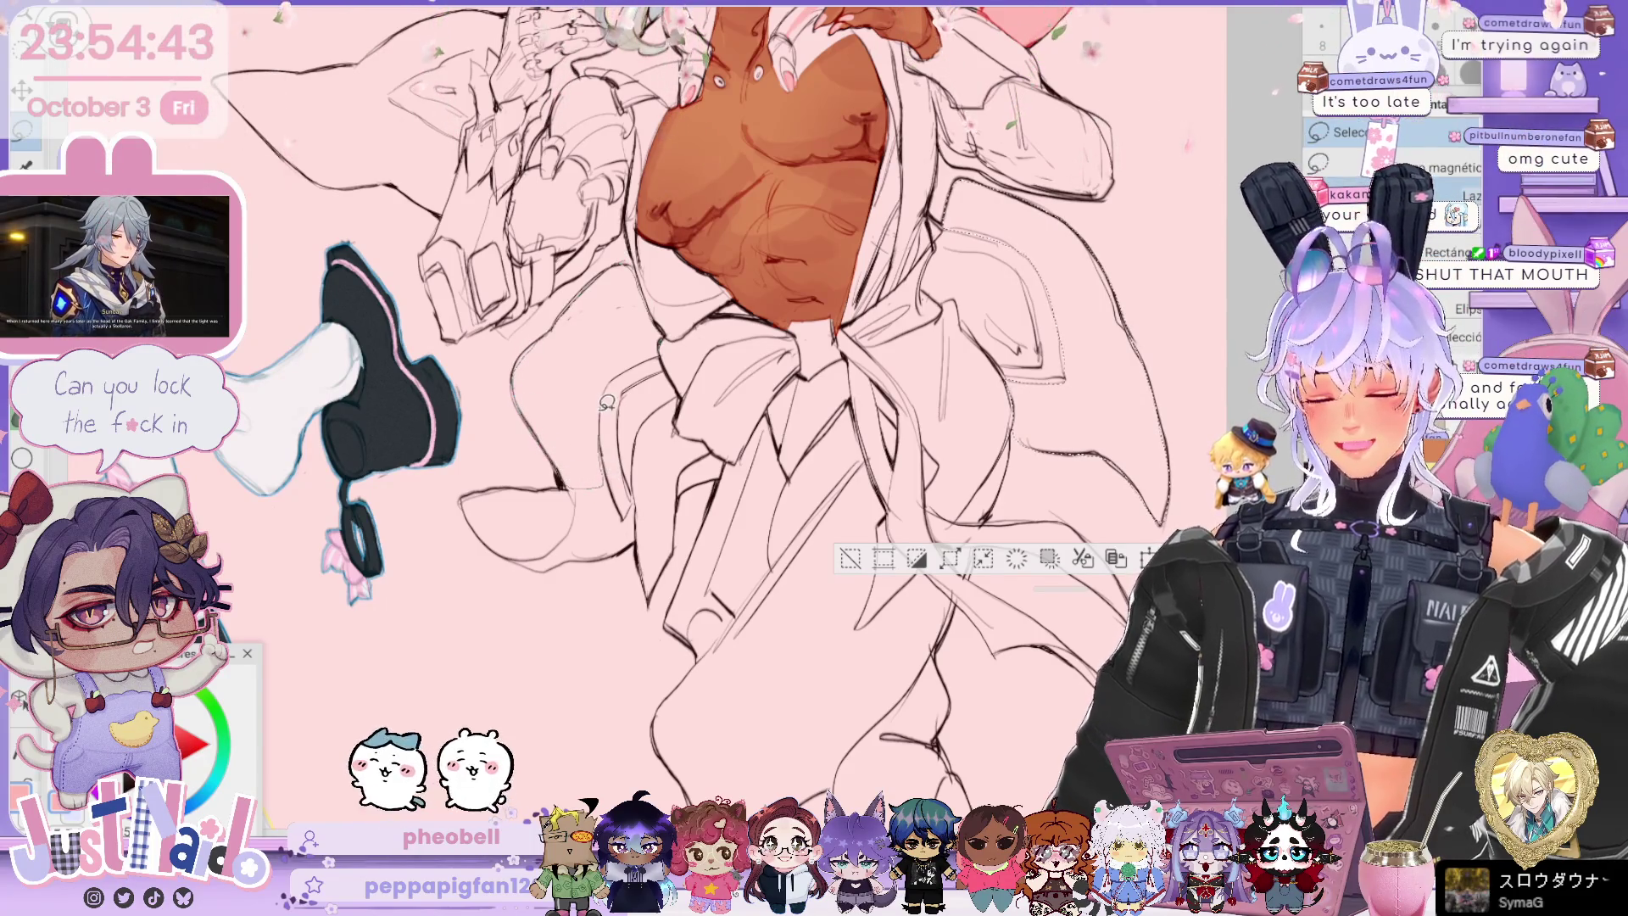
{"action": "left_click_drag", "start_coordinate": [612, 384], "coordinate": [553, 562]}
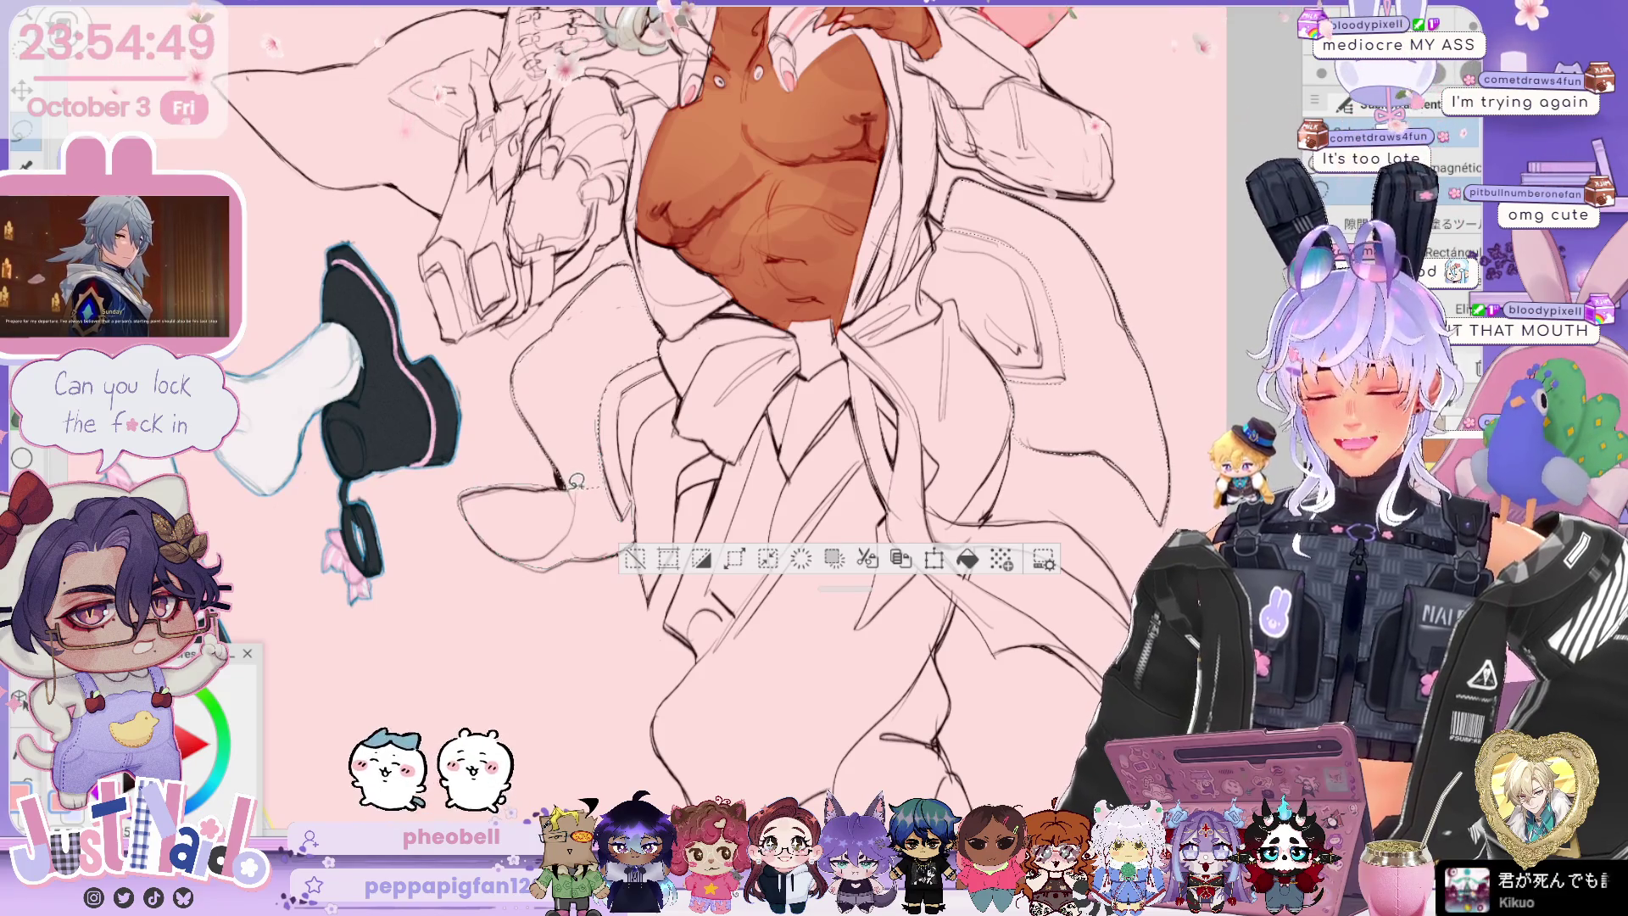
{"action": "scroll", "coordinate": [577, 481], "scroll_direction": "up", "scroll_amount": 5}
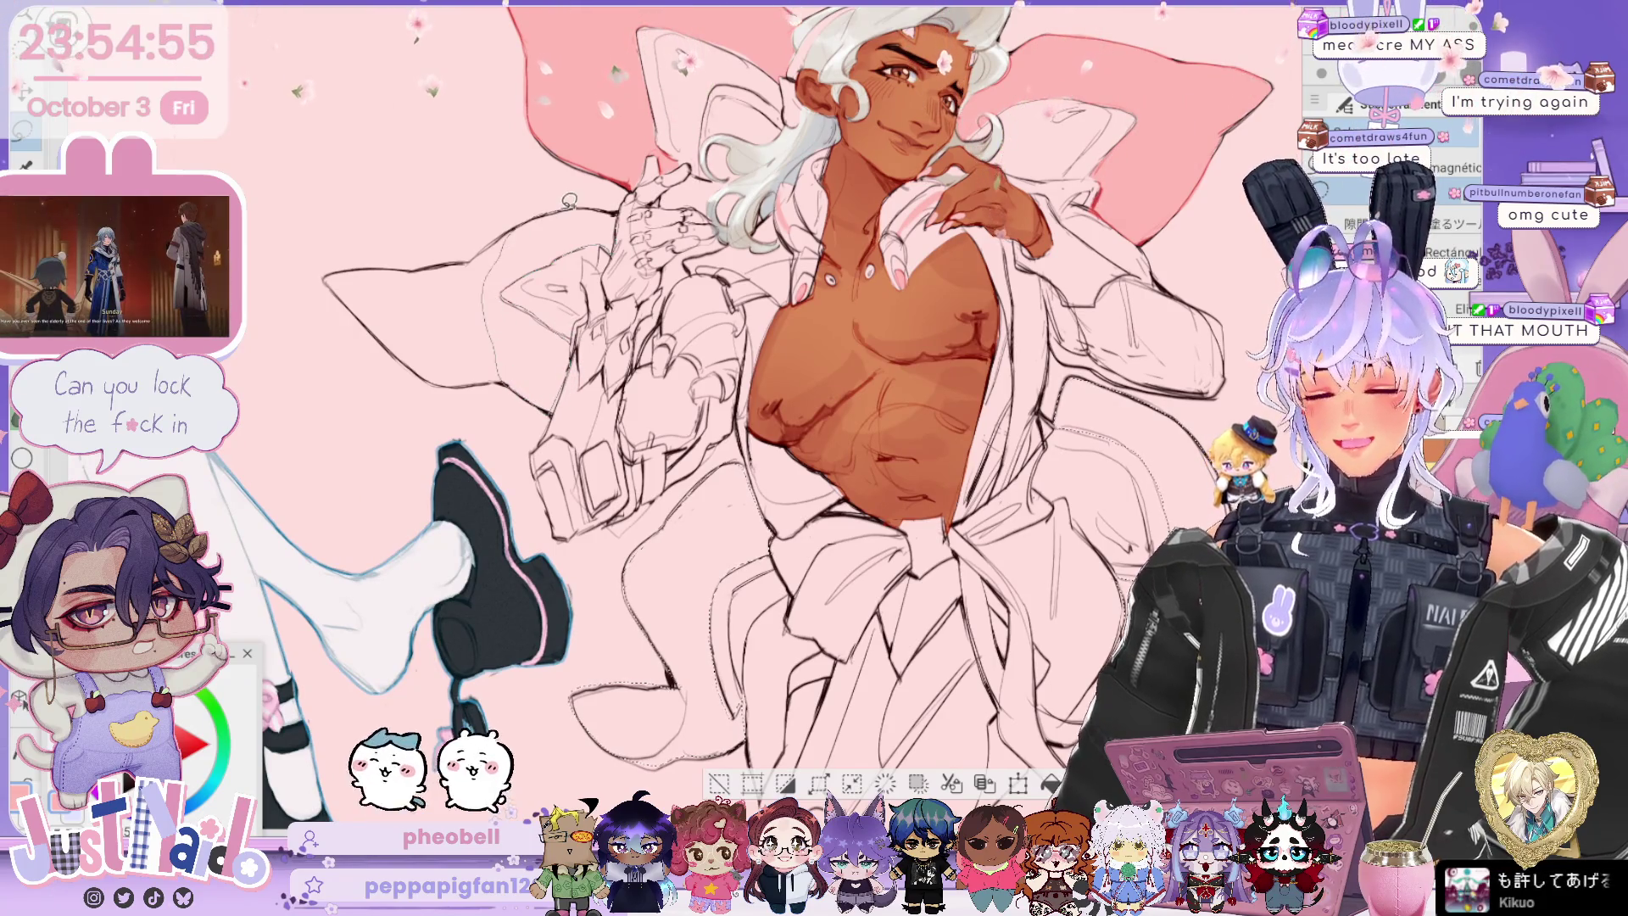
Step: Extend the selection, fill it with pink via Alt+Backspace, and deselect
{"action": "left_click_drag", "start_coordinate": [495, 319], "coordinate": [556, 187]}
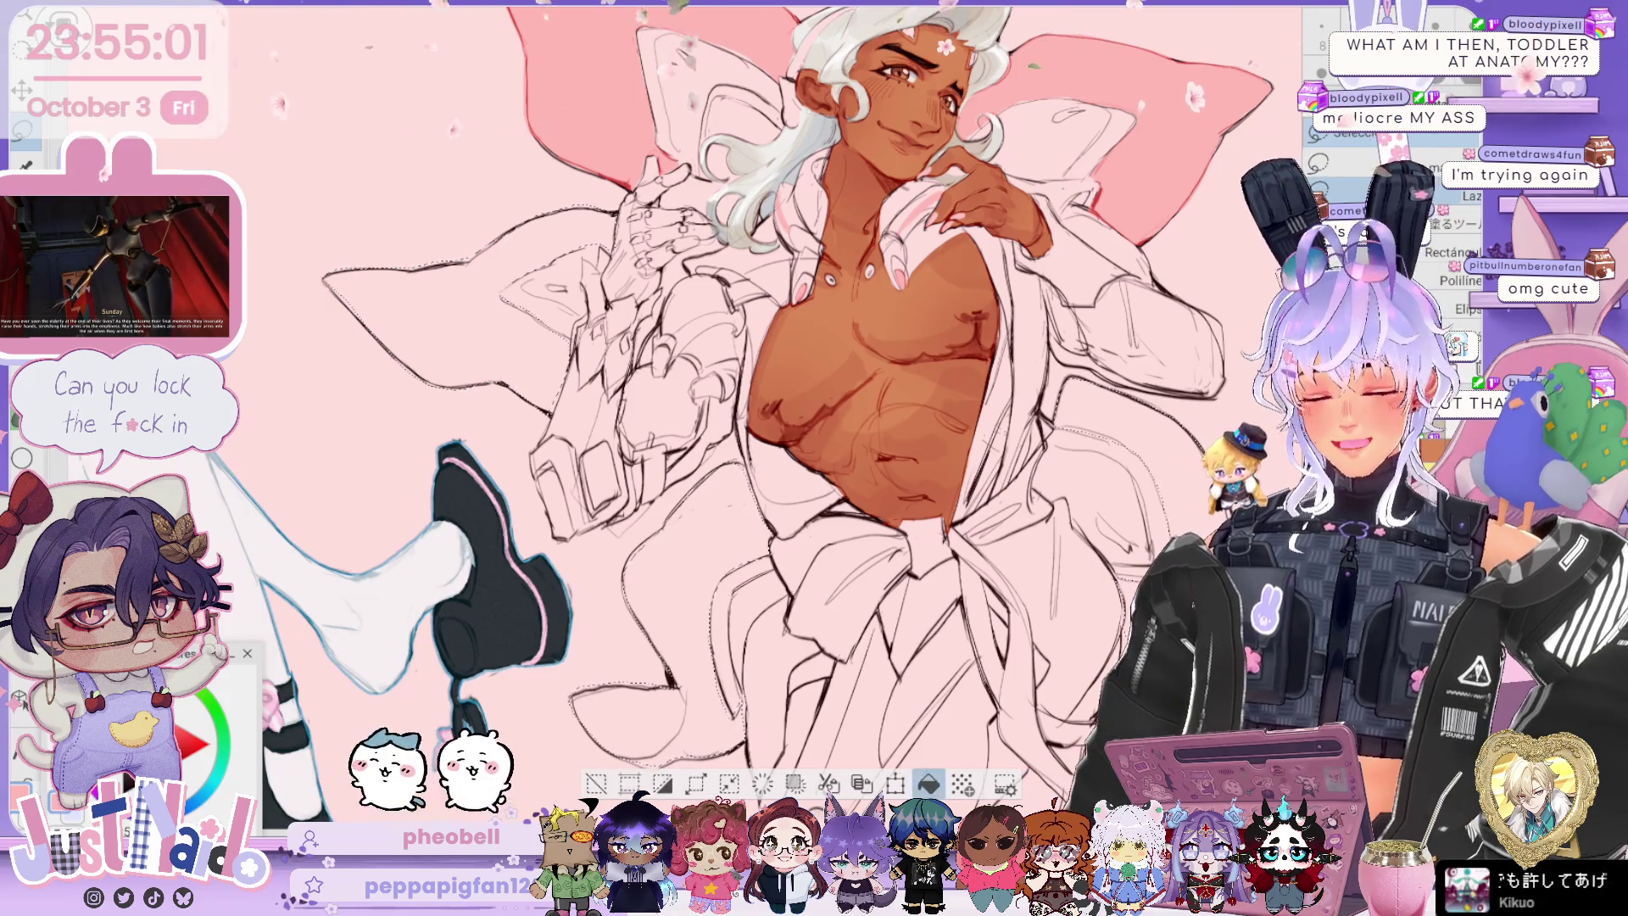
{"action": "key", "text": "alt+BackSpace"}
{"action": "key", "text": "ctrl+d"}
{"action": "left_click_drag", "start_coordinate": [1183, 254], "coordinate": [1081, 254]}
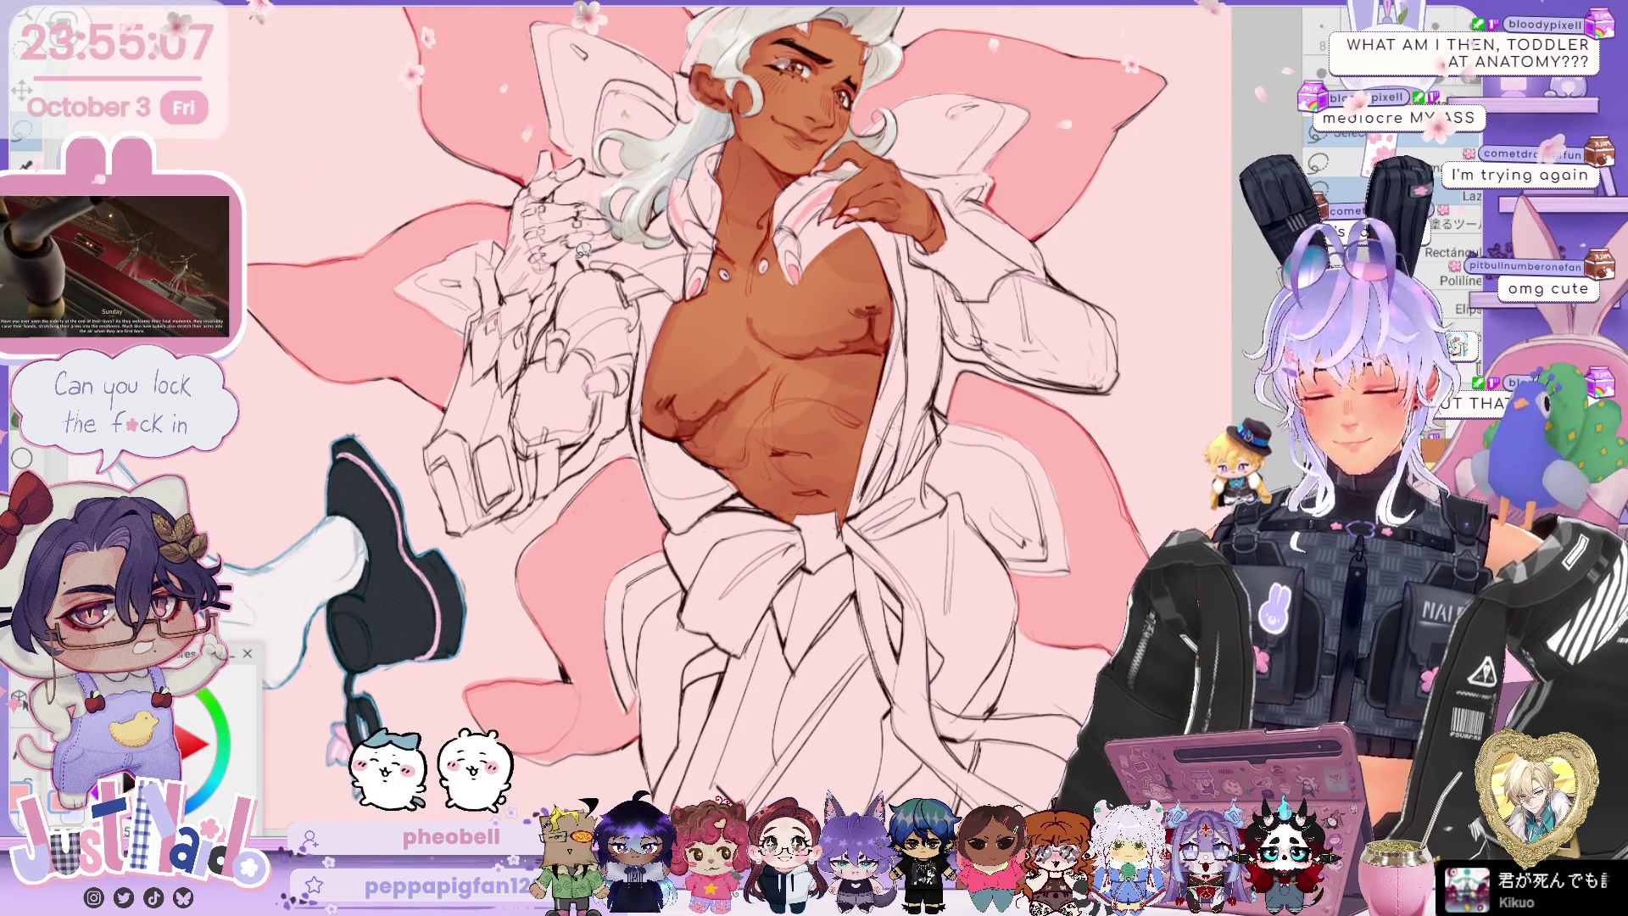
Step: Select another area beside the hand, zoom out to the whole illustration and save
{"action": "left_click_drag", "start_coordinate": [569, 265], "coordinate": [591, 223]}
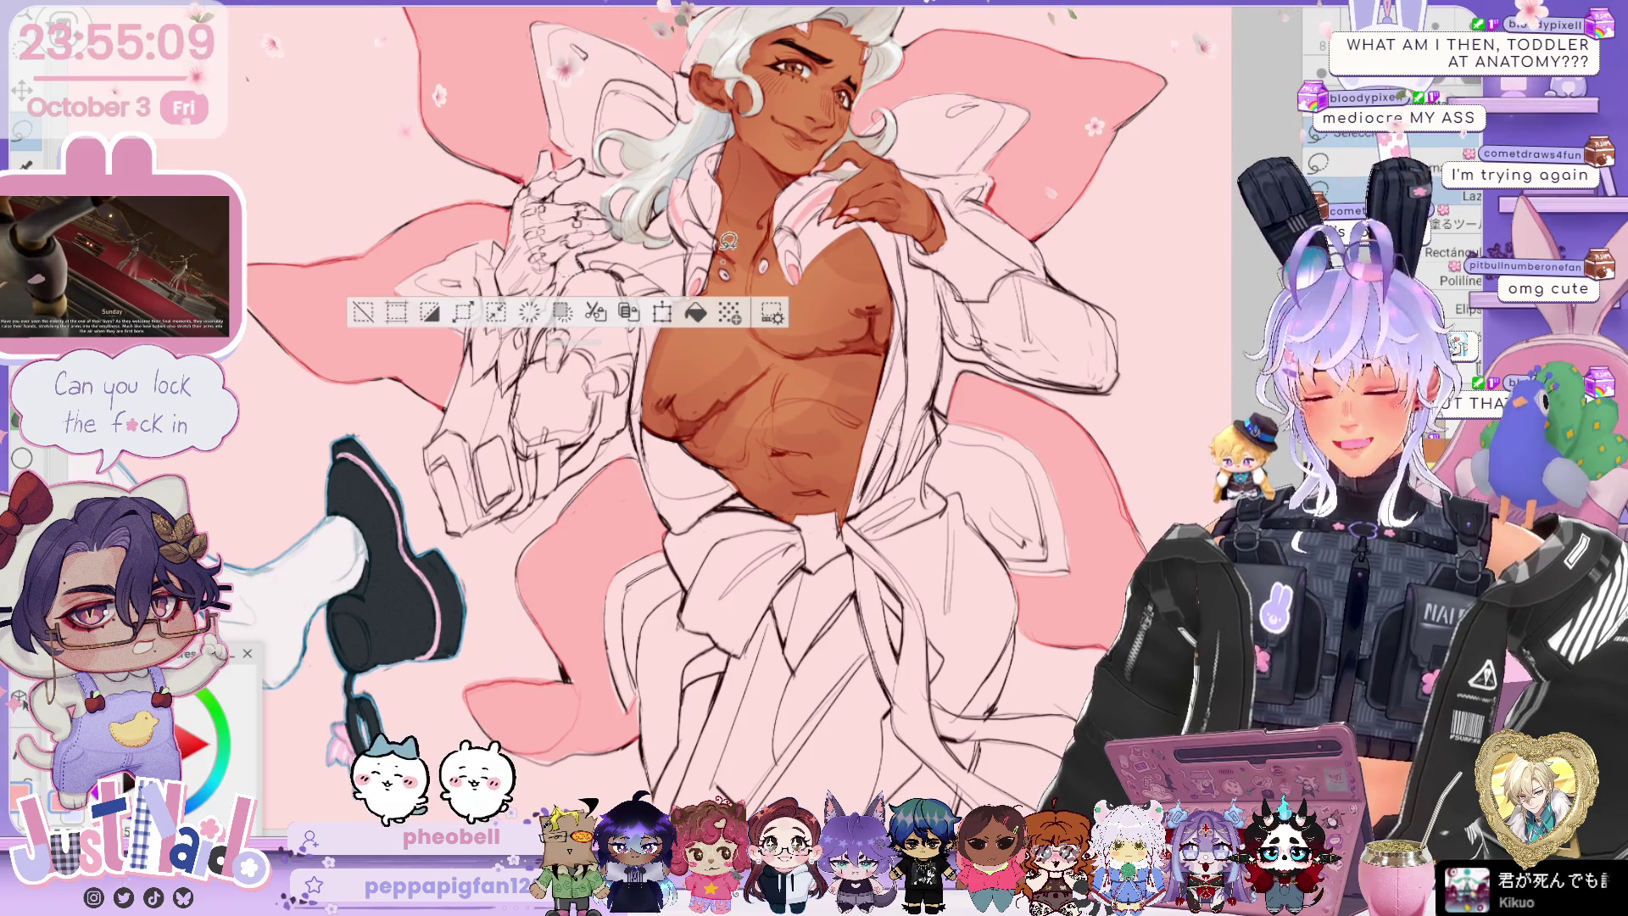
{"action": "key", "text": "ctrl+d"}
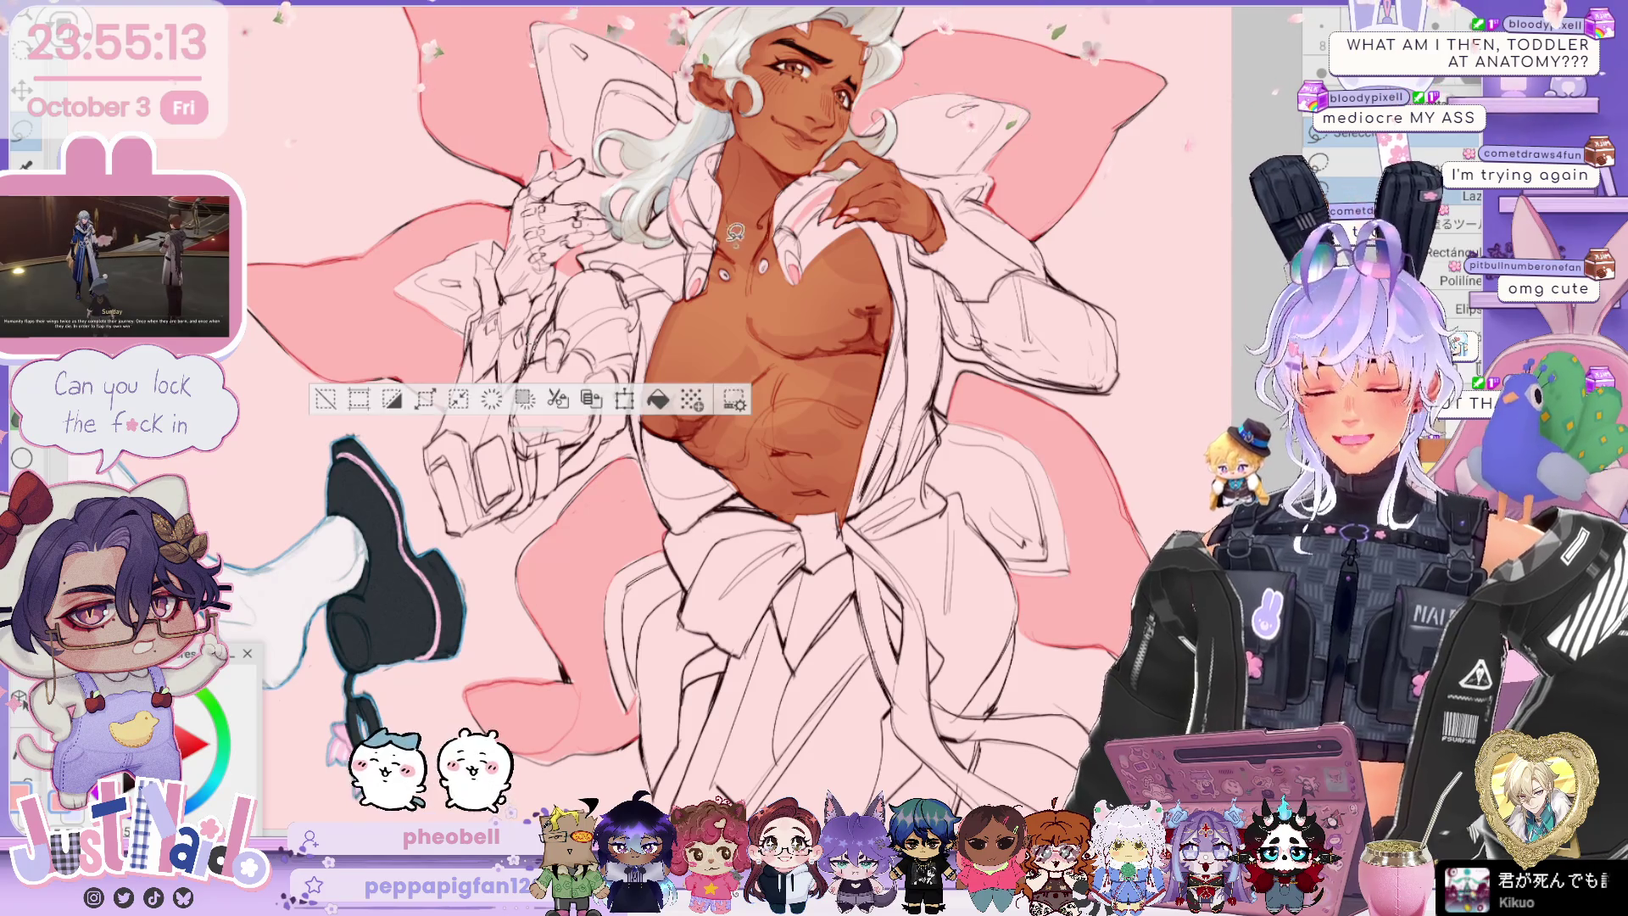
{"action": "key", "text": "ctrl+minus"}
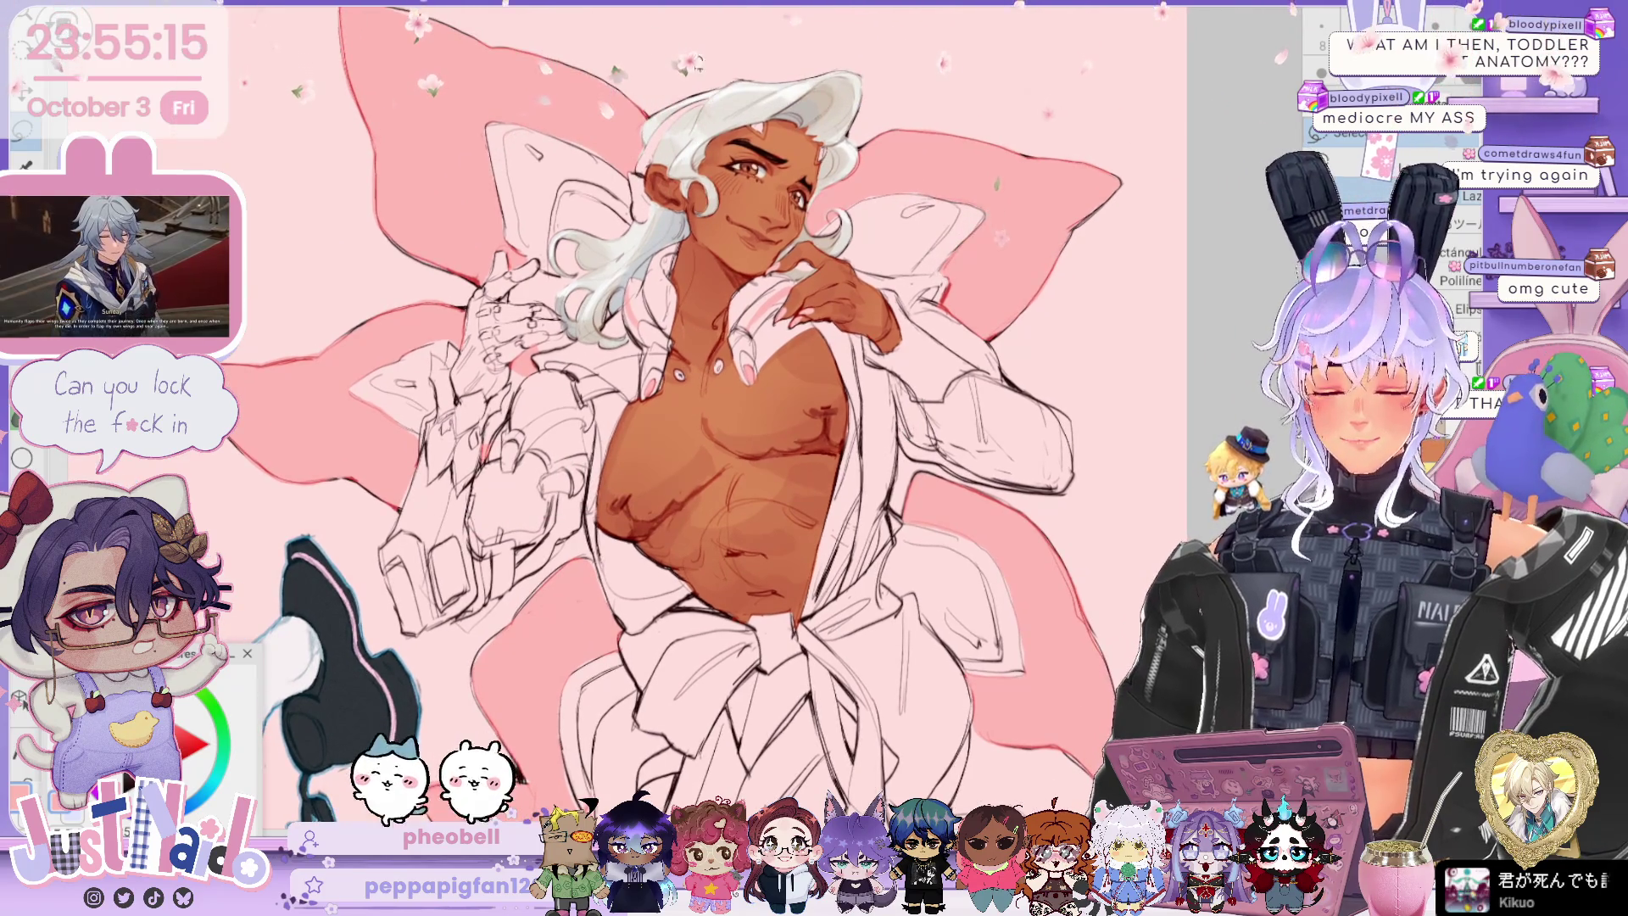
{"action": "scroll", "coordinate": [678, 407], "scroll_direction": "down", "scroll_amount": 3}
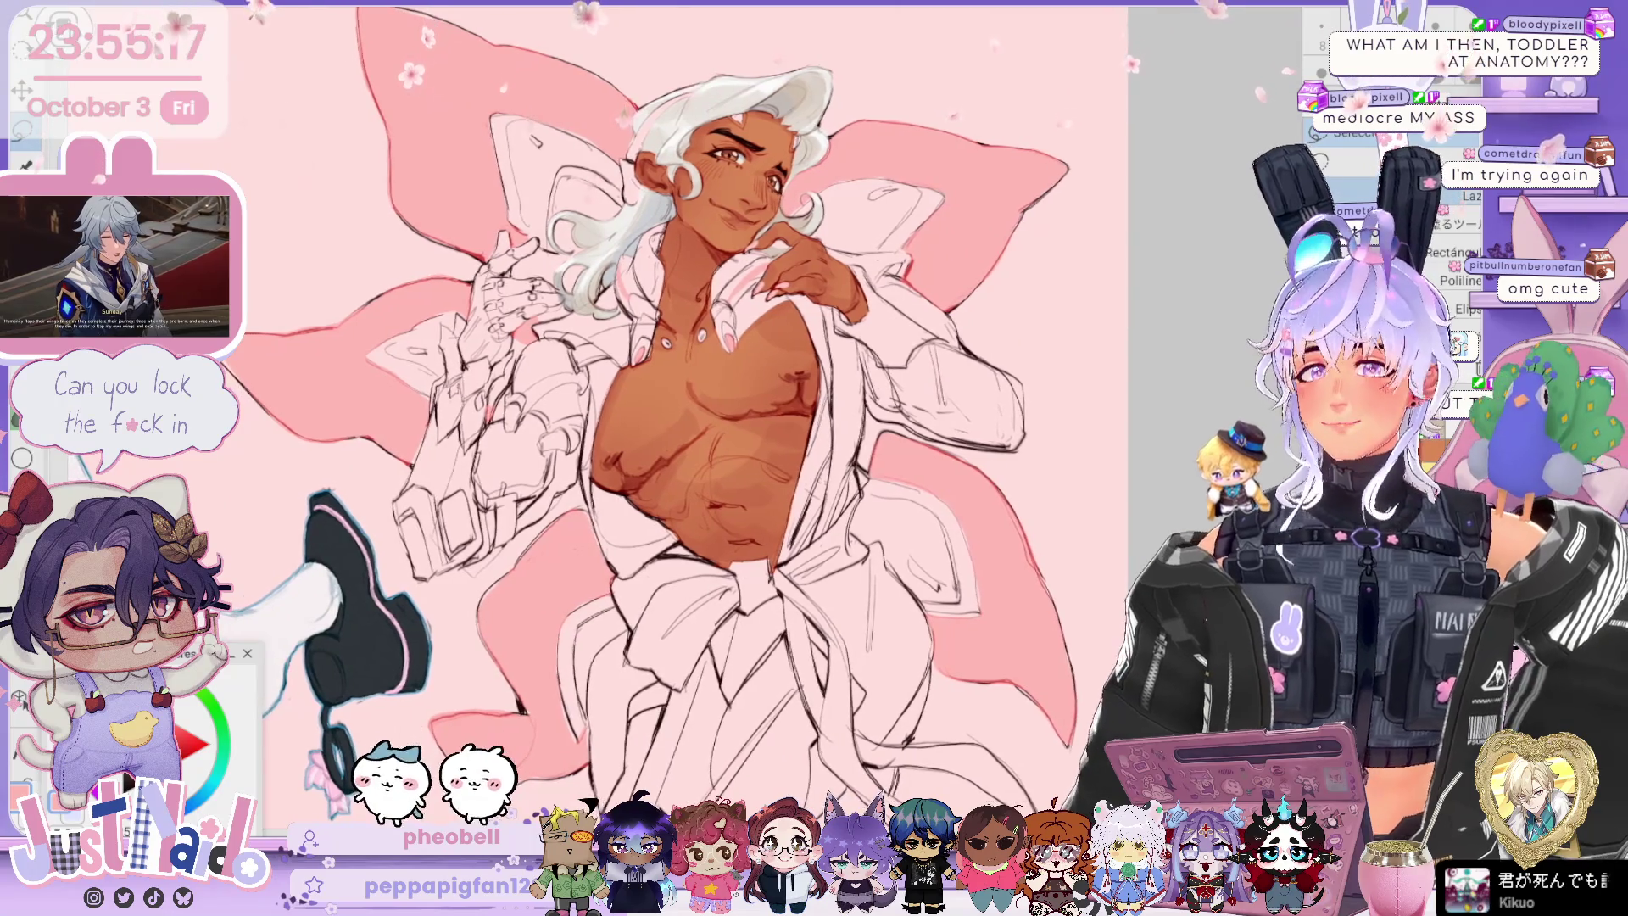
{"action": "key", "text": "ctrl+s"}
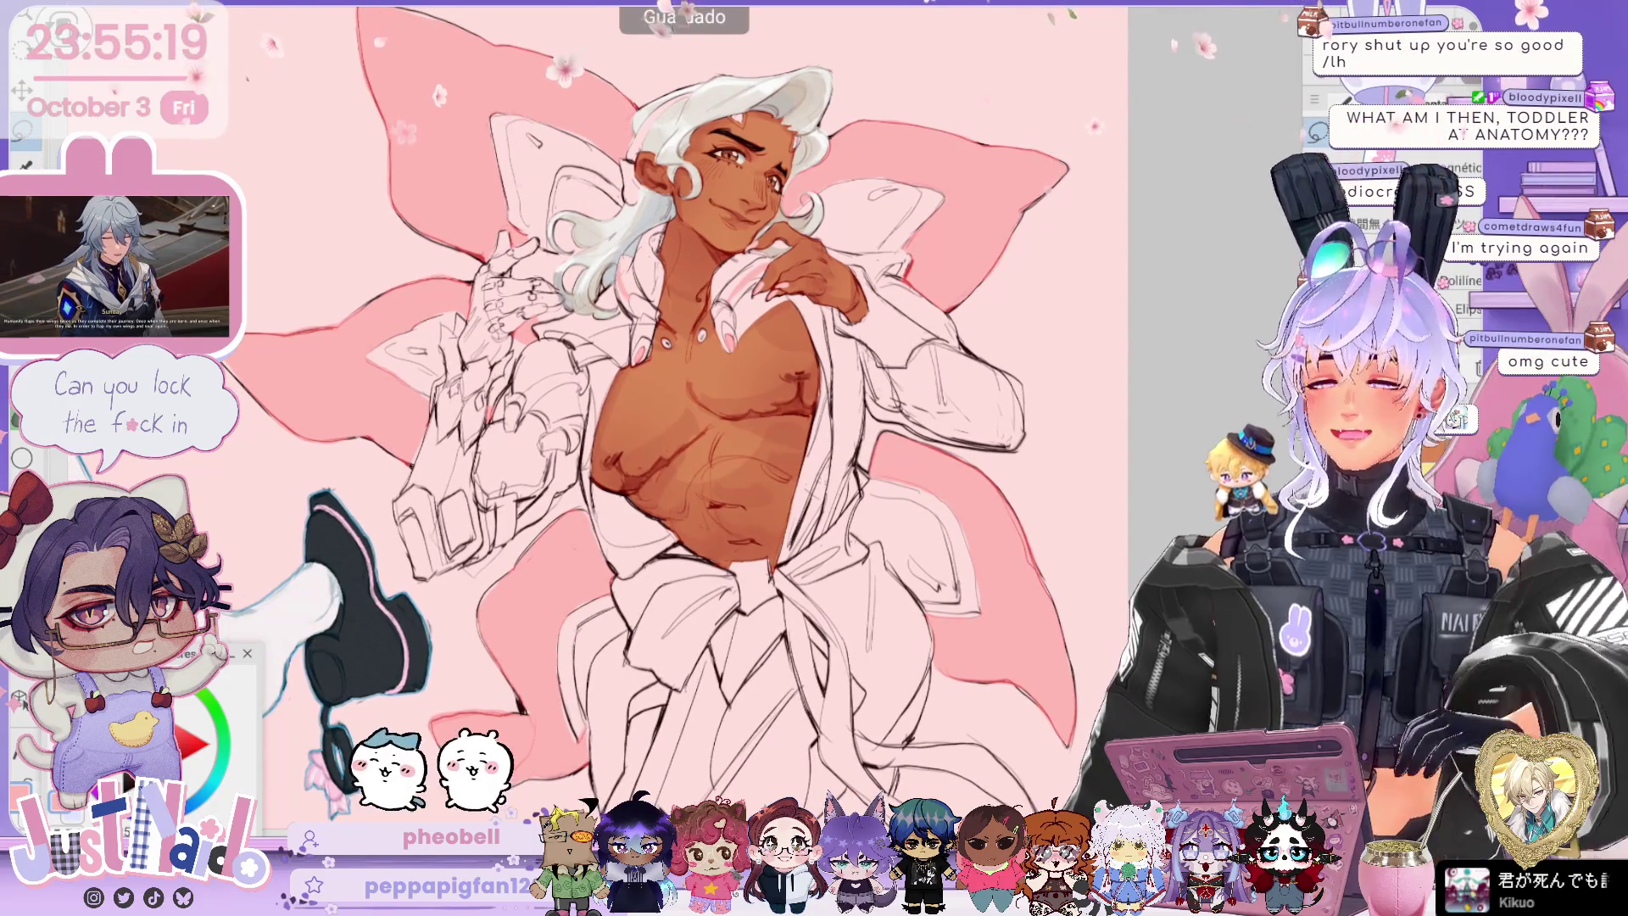